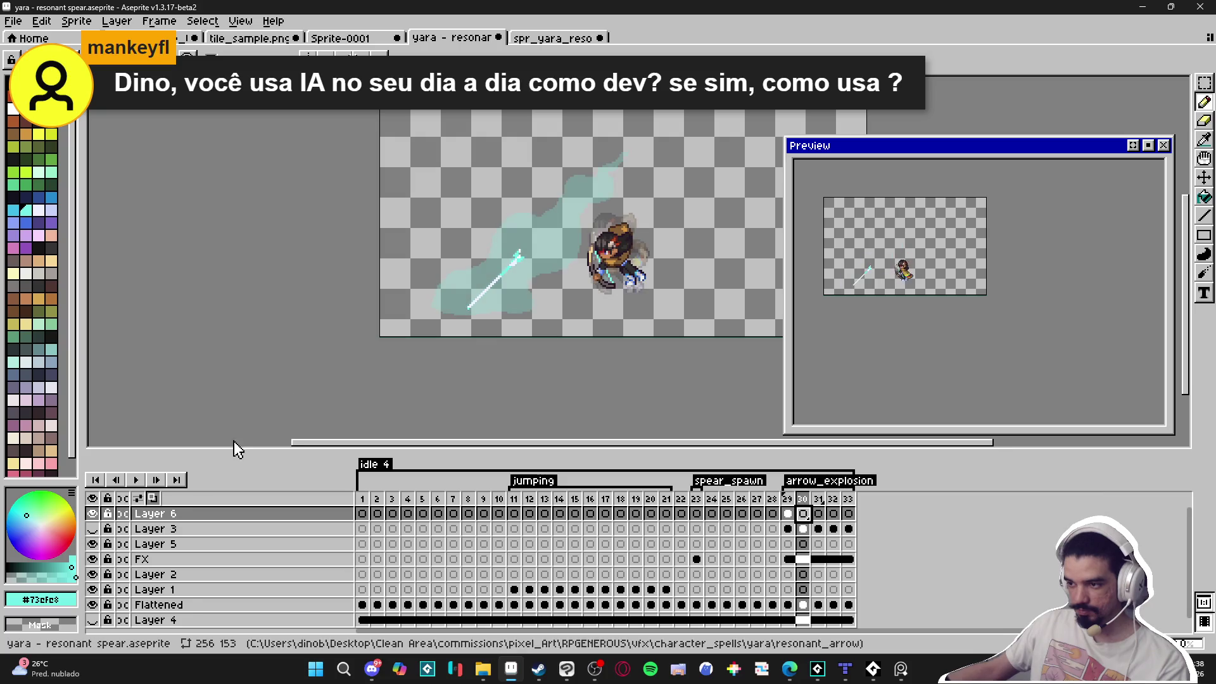
Save the sprite and draw a jagged cyan line from the arrow up past the archer.
{"action": "scroll", "coordinate": [457, 307], "scroll_direction": "up", "scroll_amount": 2}
{"action": "key", "text": "ctrl+s"}
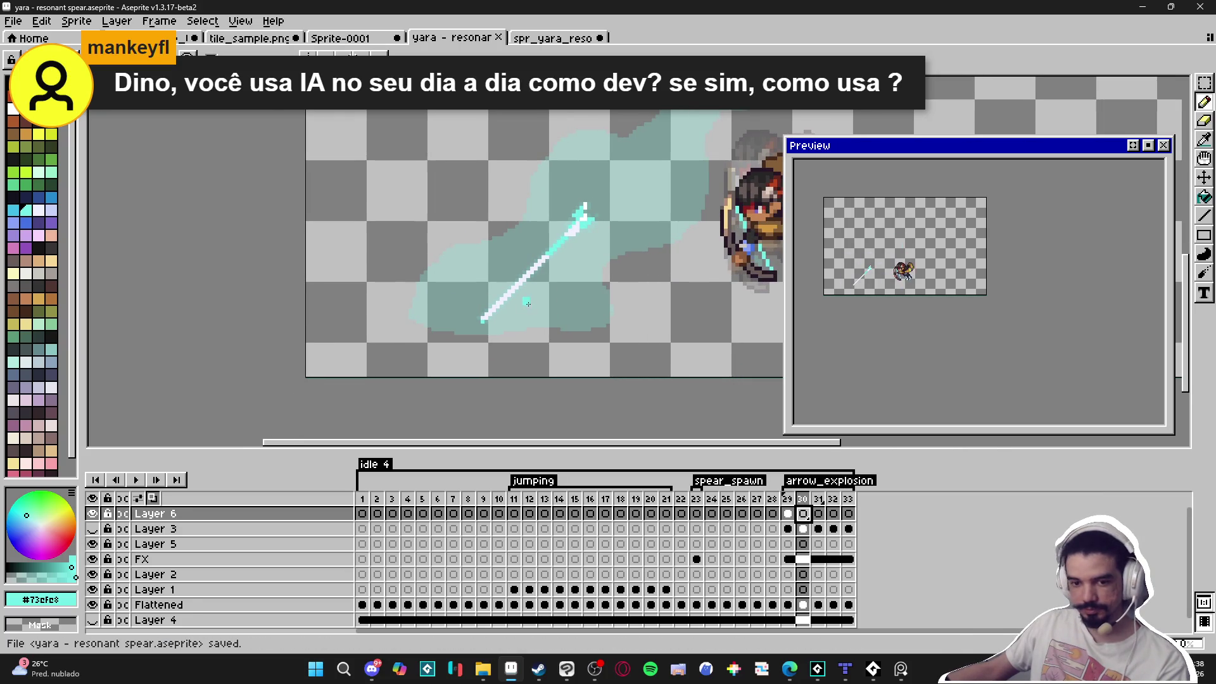
{"action": "left_click_drag", "start_coordinate": [528, 303], "coordinate": [538, 345]}
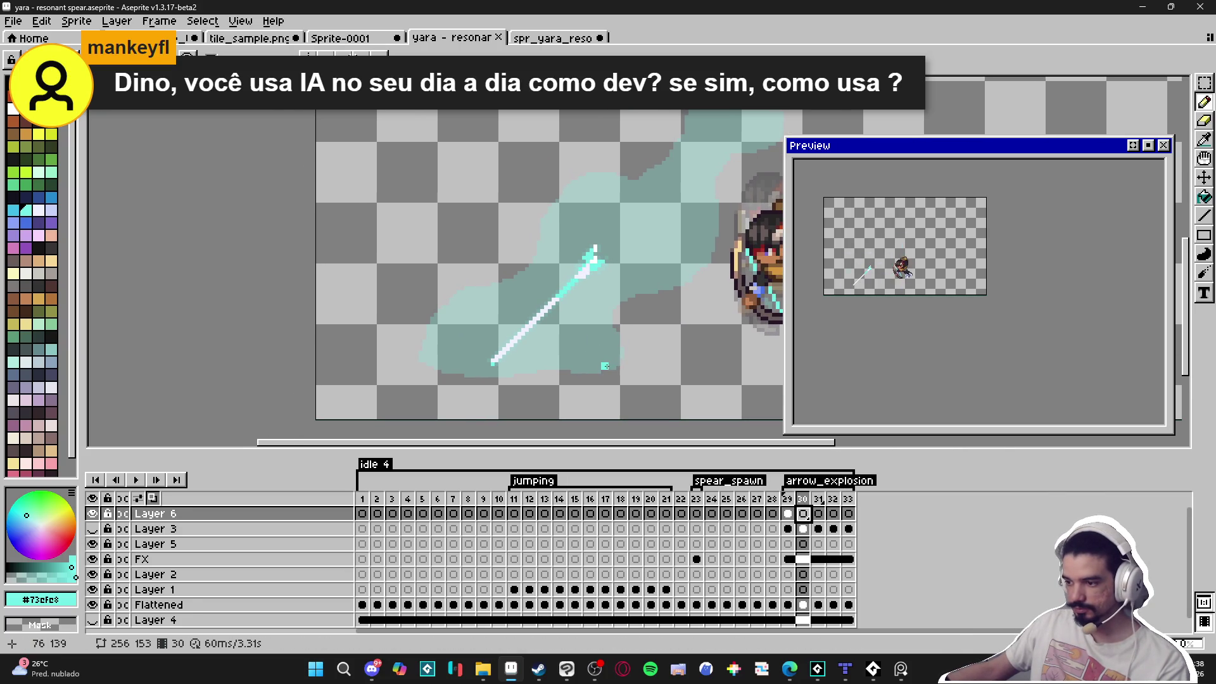
{"action": "mouse_move", "coordinate": [616, 363]}
{"action": "left_mouse_down"}
{"action": "mouse_move", "coordinate": [650, 251]}
{"action": "mouse_move", "coordinate": [725, 226]}
{"action": "mouse_move", "coordinate": [725, 150]}
{"action": "mouse_move", "coordinate": [727, 201]}
{"action": "left_mouse_up"}
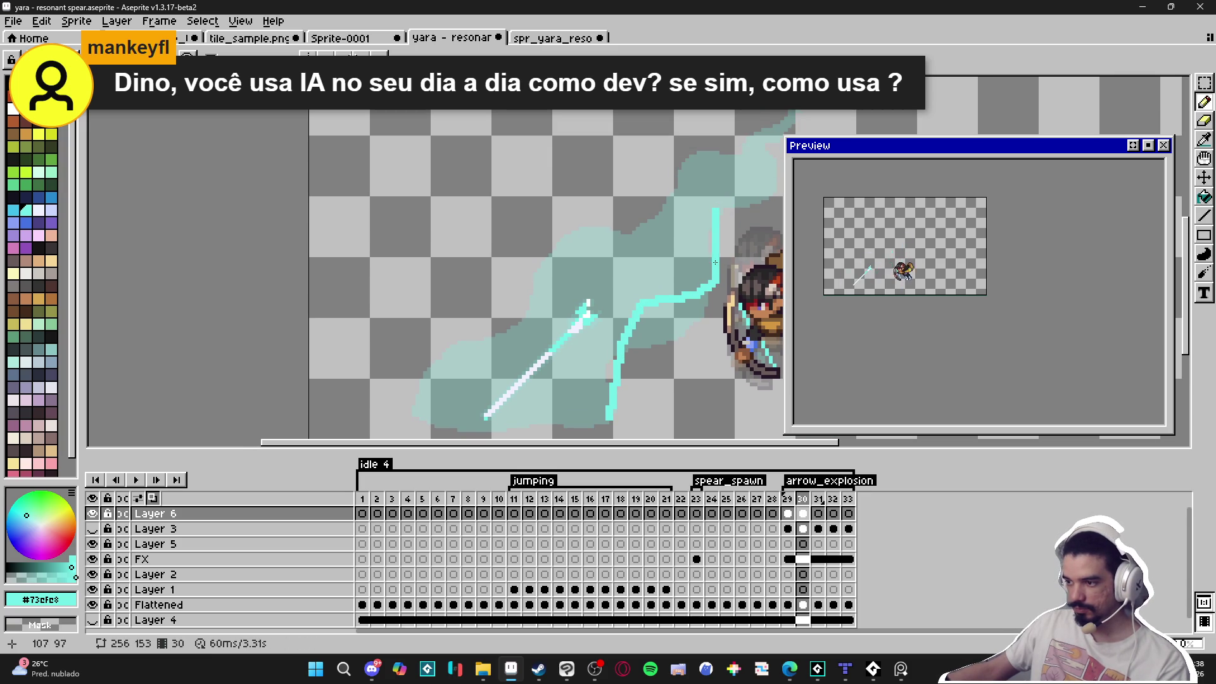
{"action": "mouse_move", "coordinate": [721, 211]}
{"action": "left_mouse_down"}
{"action": "mouse_move", "coordinate": [654, 273]}
{"action": "mouse_move", "coordinate": [719, 229]}
{"action": "mouse_move", "coordinate": [718, 197]}
{"action": "mouse_move", "coordinate": [714, 231]}
{"action": "mouse_move", "coordinate": [678, 224]}
{"action": "left_mouse_up"}
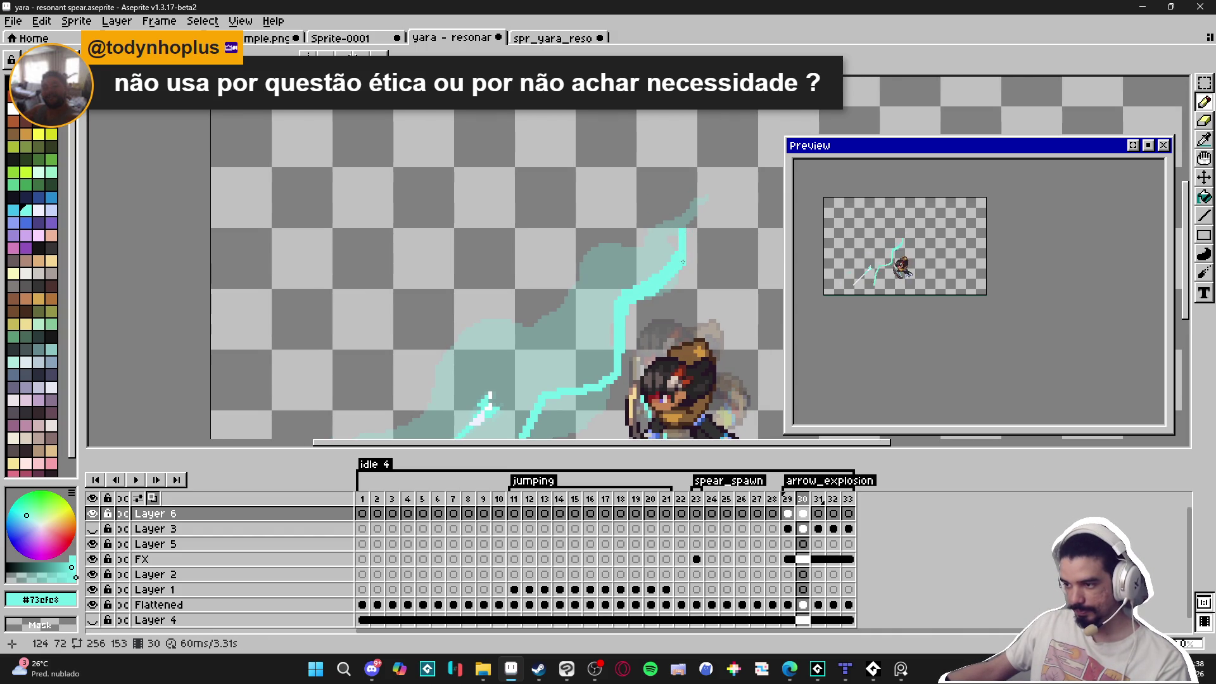
Extend the cyan line into a closed outline around the teal trail near the arrow.
{"action": "mouse_move", "coordinate": [687, 229]}
{"action": "left_mouse_down"}
{"action": "mouse_move", "coordinate": [684, 183]}
{"action": "mouse_move", "coordinate": [699, 169]}
{"action": "mouse_move", "coordinate": [684, 209]}
{"action": "mouse_move", "coordinate": [661, 223]}
{"action": "mouse_move", "coordinate": [558, 256]}
{"action": "mouse_move", "coordinate": [542, 273]}
{"action": "mouse_move", "coordinate": [544, 311]}
{"action": "mouse_move", "coordinate": [583, 215]}
{"action": "mouse_move", "coordinate": [487, 285]}
{"action": "mouse_move", "coordinate": [434, 259]}
{"action": "mouse_move", "coordinate": [386, 261]}
{"action": "mouse_move", "coordinate": [368, 282]}
{"action": "mouse_move", "coordinate": [379, 319]}
{"action": "mouse_move", "coordinate": [406, 339]}
{"action": "mouse_move", "coordinate": [385, 343]}
{"action": "left_mouse_up"}
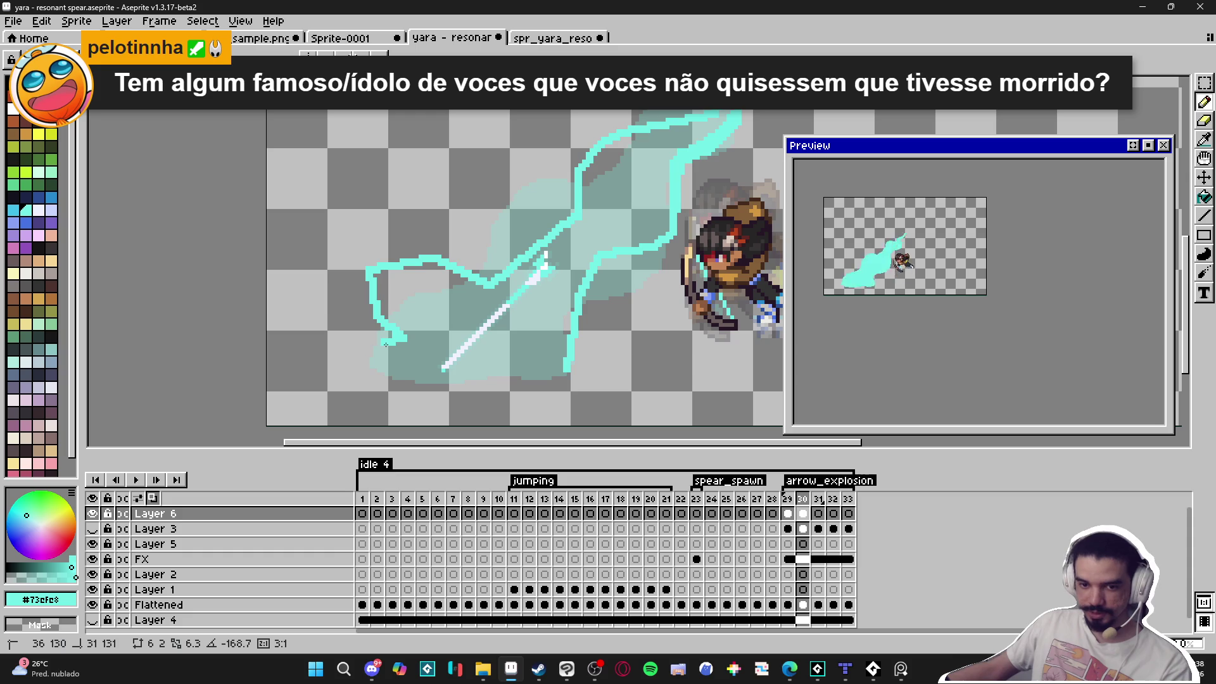
{"action": "mouse_move", "coordinate": [385, 344]}
{"action": "left_mouse_down"}
{"action": "mouse_move", "coordinate": [367, 361]}
{"action": "mouse_move", "coordinate": [437, 390]}
{"action": "mouse_move", "coordinate": [567, 377]}
{"action": "left_mouse_up"}
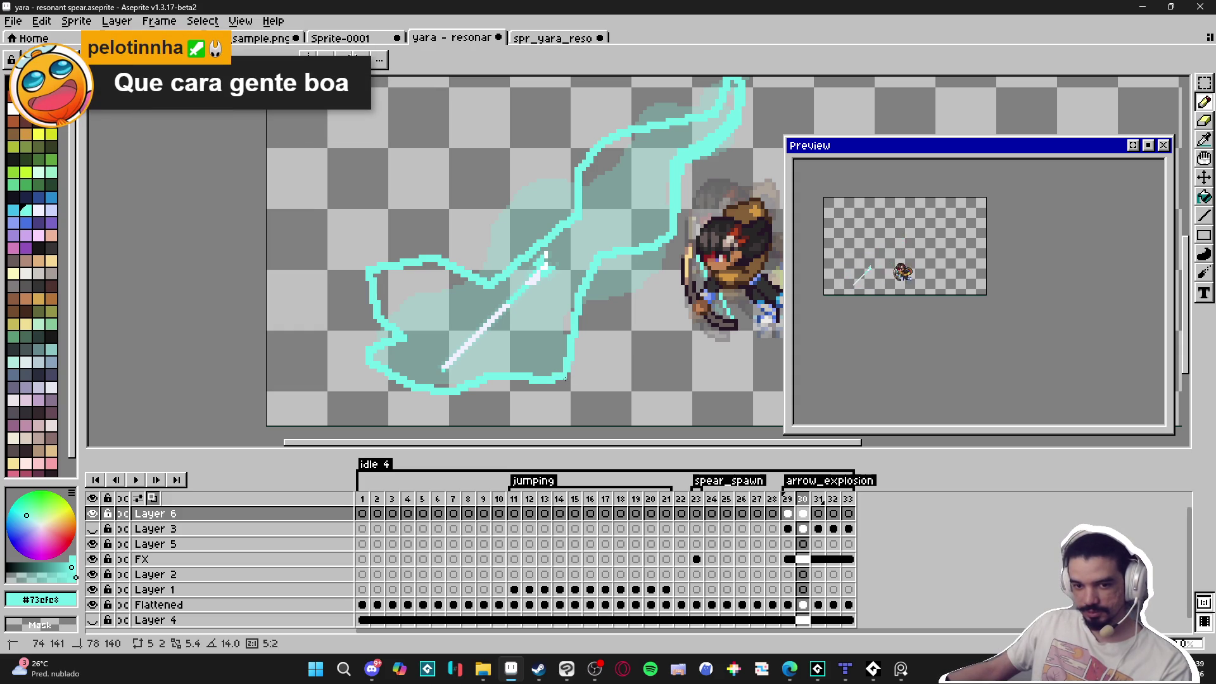
Fill the cyan outline's interior solid cyan with the Paint Bucket.
{"action": "key", "text": "g"}
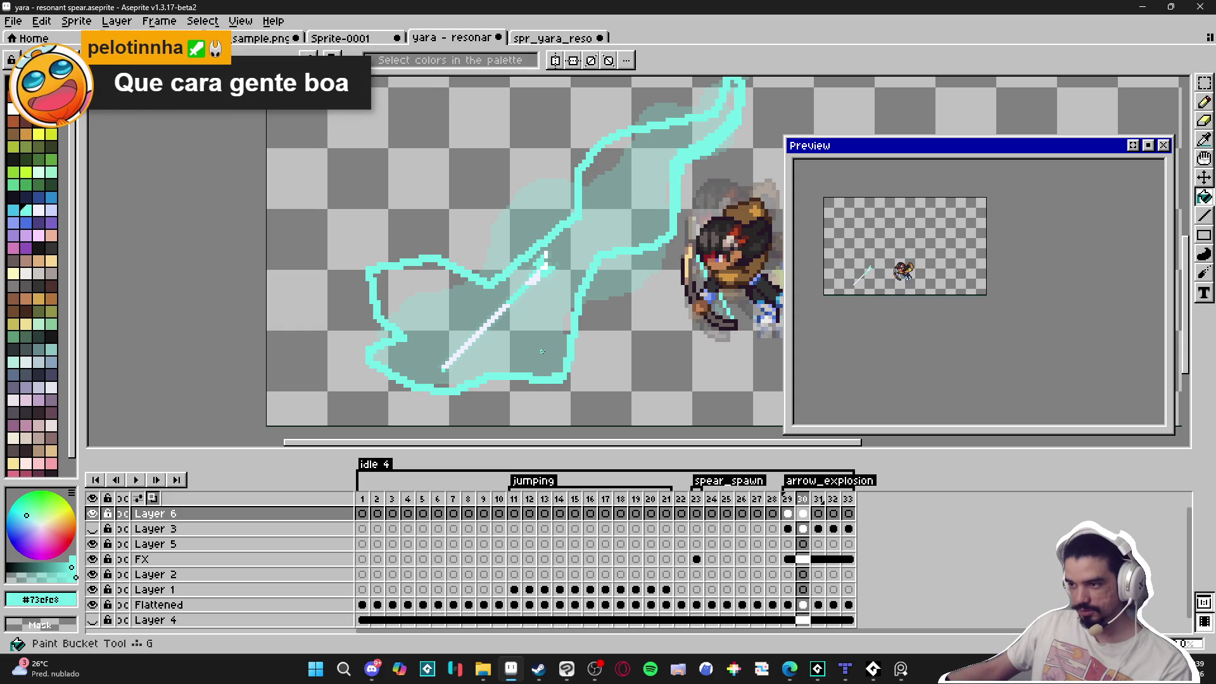
{"action": "left_click", "coordinate": [542, 351]}
{"action": "scroll", "coordinate": [546, 354], "scroll_direction": "down", "scroll_amount": 1}
{"action": "left_click_drag", "start_coordinate": [533, 359], "coordinate": [522, 366]}
{"action": "scroll", "coordinate": [973, 318], "scroll_direction": "up", "scroll_amount": 3}
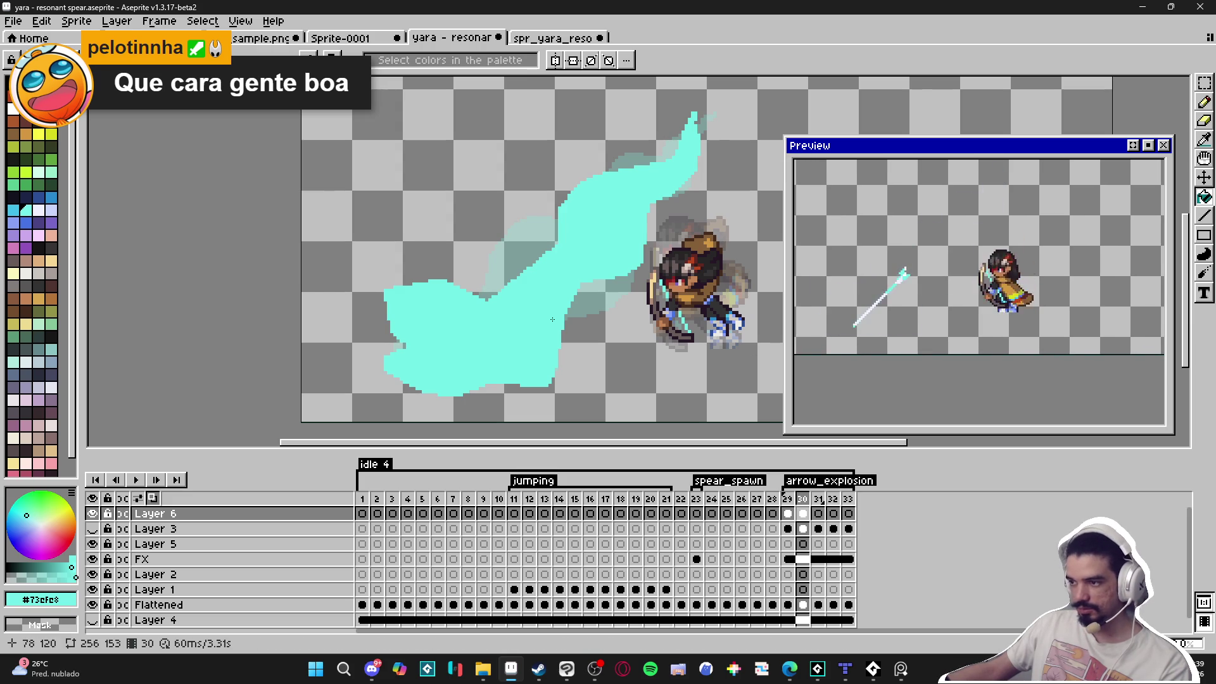
Show Layer 4's cave background to check the trail, then hide it again.
{"action": "left_click", "coordinate": [92, 619]}
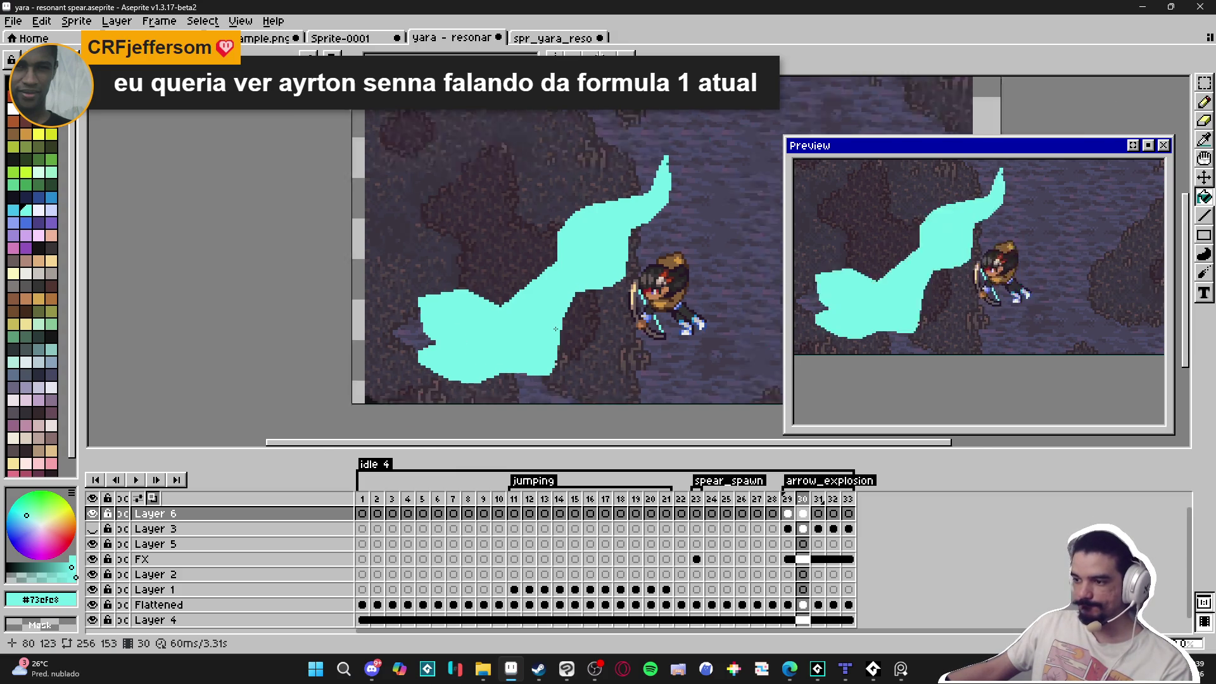
{"action": "scroll", "coordinate": [555, 329], "scroll_direction": "down", "scroll_amount": 1}
{"action": "scroll", "coordinate": [558, 281], "scroll_direction": "up", "scroll_amount": 2}
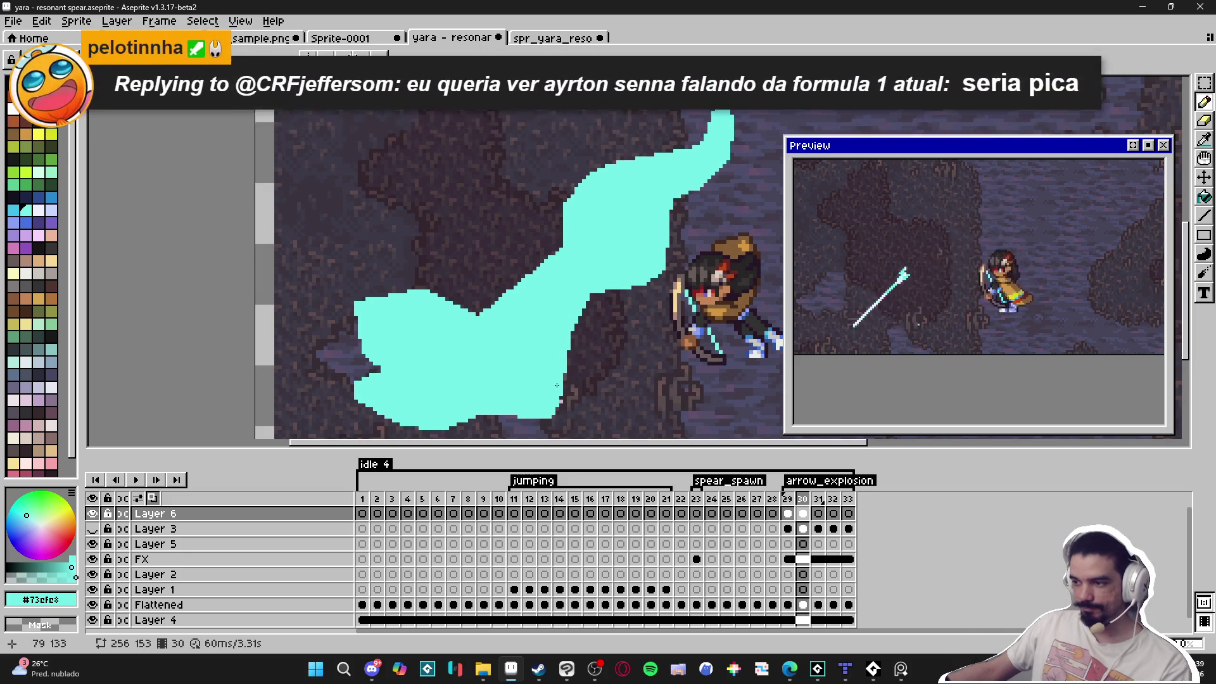
{"action": "left_click", "coordinate": [92, 620]}
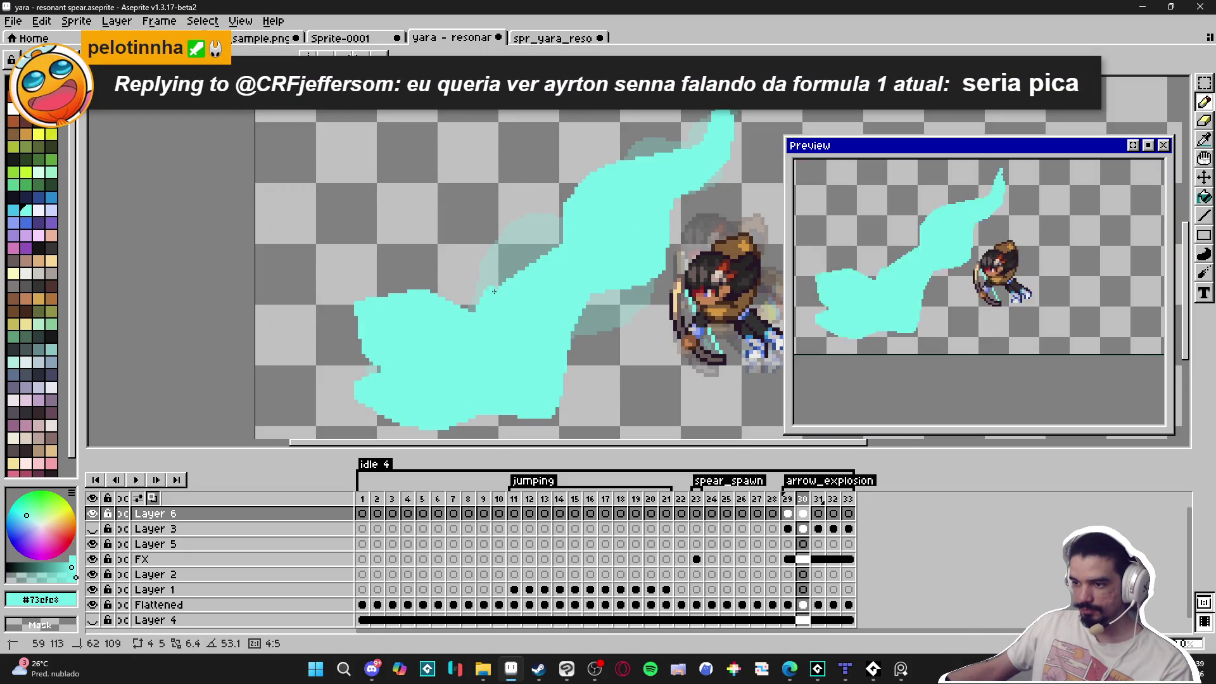
Erase the top tip of the cyan spike with a large eraser.
{"action": "mouse_move", "coordinate": [559, 254]}
{"action": "left_mouse_down"}
{"action": "mouse_move", "coordinate": [494, 279]}
{"action": "mouse_move", "coordinate": [508, 271]}
{"action": "mouse_move", "coordinate": [490, 262]}
{"action": "left_mouse_up"}
{"action": "key", "text": "e"}
{"action": "mouse_move", "coordinate": [592, 212]}
{"action": "left_mouse_down"}
{"action": "mouse_move", "coordinate": [638, 164]}
{"action": "mouse_move", "coordinate": [556, 204]}
{"action": "mouse_move", "coordinate": [515, 244]}
{"action": "mouse_move", "coordinate": [562, 308]}
{"action": "mouse_move", "coordinate": [515, 239]}
{"action": "left_mouse_up"}
Outline a new thin cyan branch from the fill up past the archer.
{"action": "key", "text": "b"}
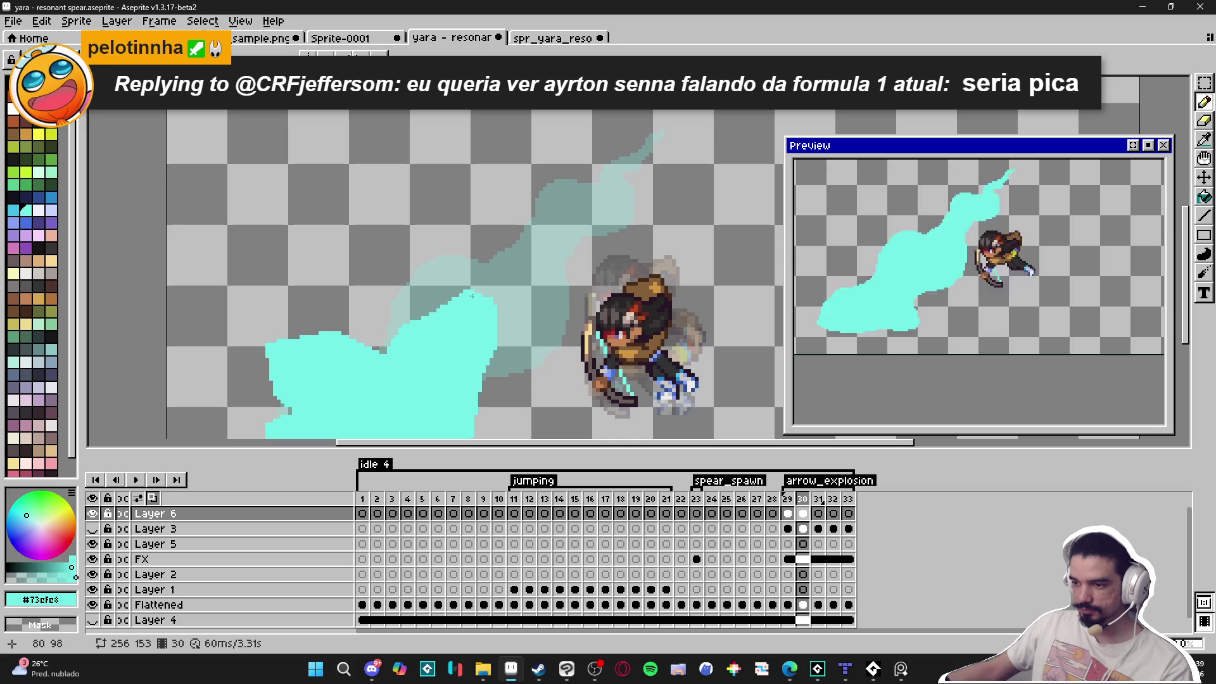
{"action": "mouse_move", "coordinate": [452, 281]}
{"action": "left_mouse_down"}
{"action": "mouse_move", "coordinate": [433, 248]}
{"action": "mouse_move", "coordinate": [461, 209]}
{"action": "mouse_move", "coordinate": [595, 244]}
{"action": "mouse_move", "coordinate": [657, 216]}
{"action": "mouse_move", "coordinate": [669, 195]}
{"action": "left_mouse_up"}
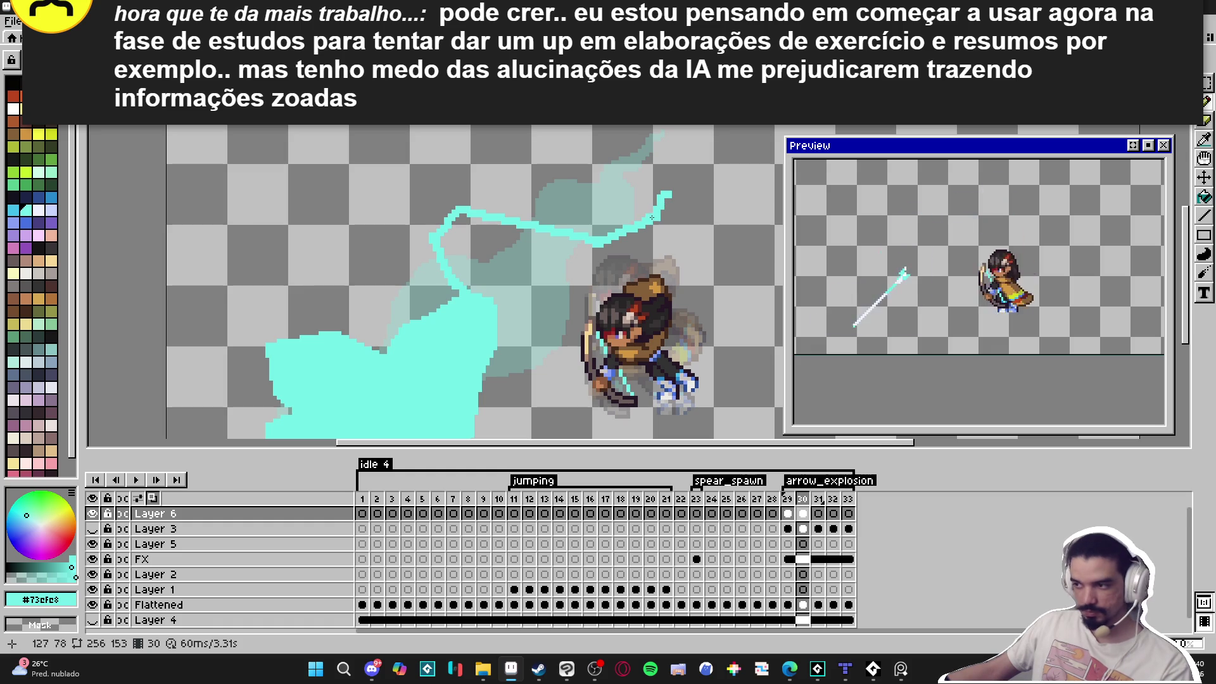
{"action": "mouse_move", "coordinate": [666, 200]}
{"action": "left_mouse_down"}
{"action": "mouse_move", "coordinate": [678, 181]}
{"action": "mouse_move", "coordinate": [664, 225]}
{"action": "mouse_move", "coordinate": [592, 259]}
{"action": "mouse_move", "coordinate": [532, 264]}
{"action": "mouse_move", "coordinate": [562, 342]}
{"action": "mouse_move", "coordinate": [551, 369]}
{"action": "mouse_move", "coordinate": [513, 382]}
{"action": "left_mouse_up"}
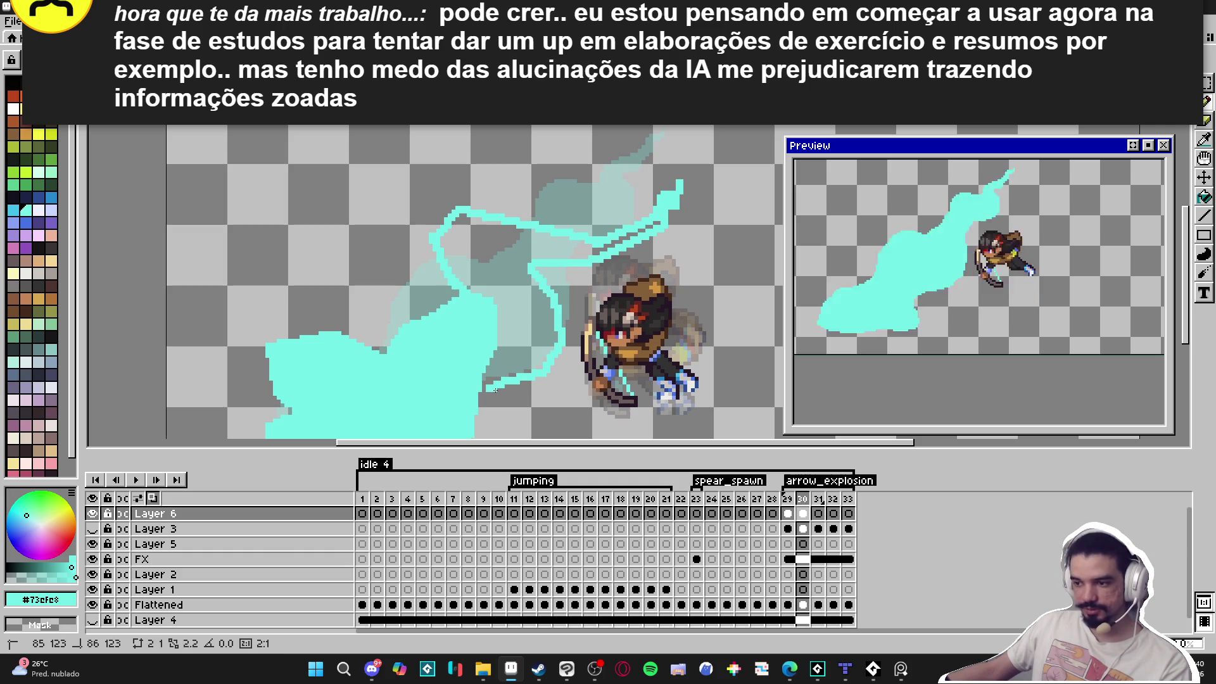
{"action": "left_click_drag", "start_coordinate": [495, 390], "coordinate": [490, 352]}
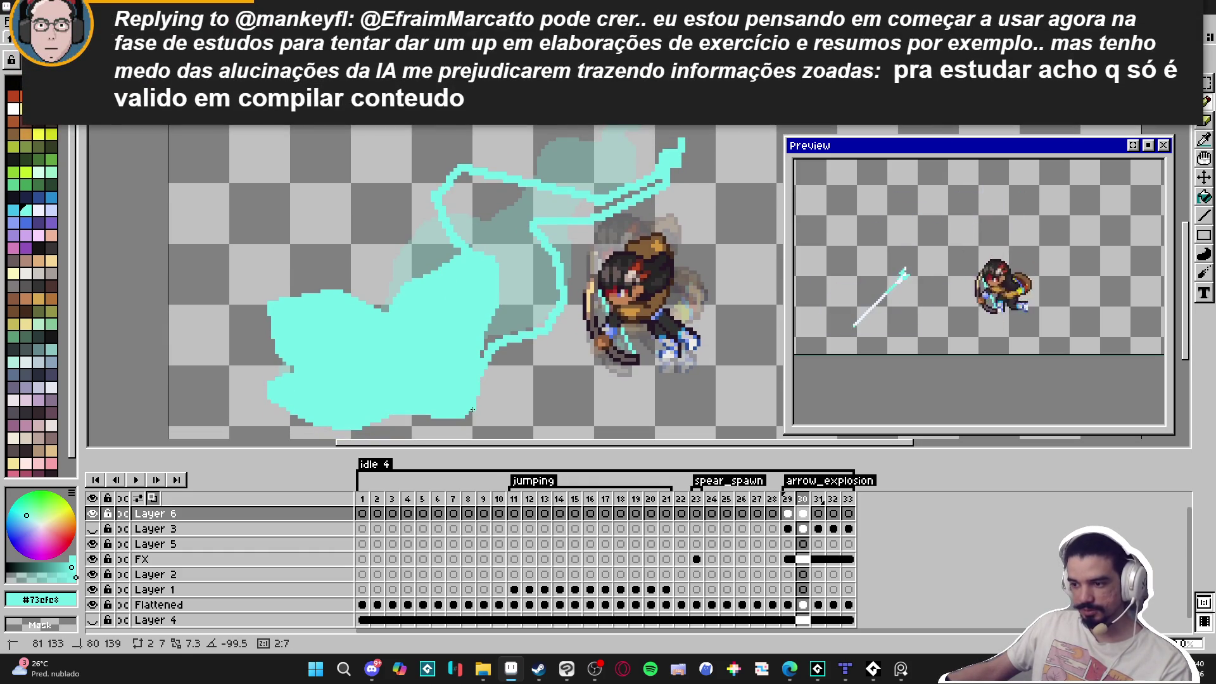
Fill the new upper outline with solid cyan.
{"action": "key", "text": "g"}
{"action": "left_click", "coordinate": [538, 253]}
{"action": "left_click_drag", "start_coordinate": [560, 243], "coordinate": [525, 298]}
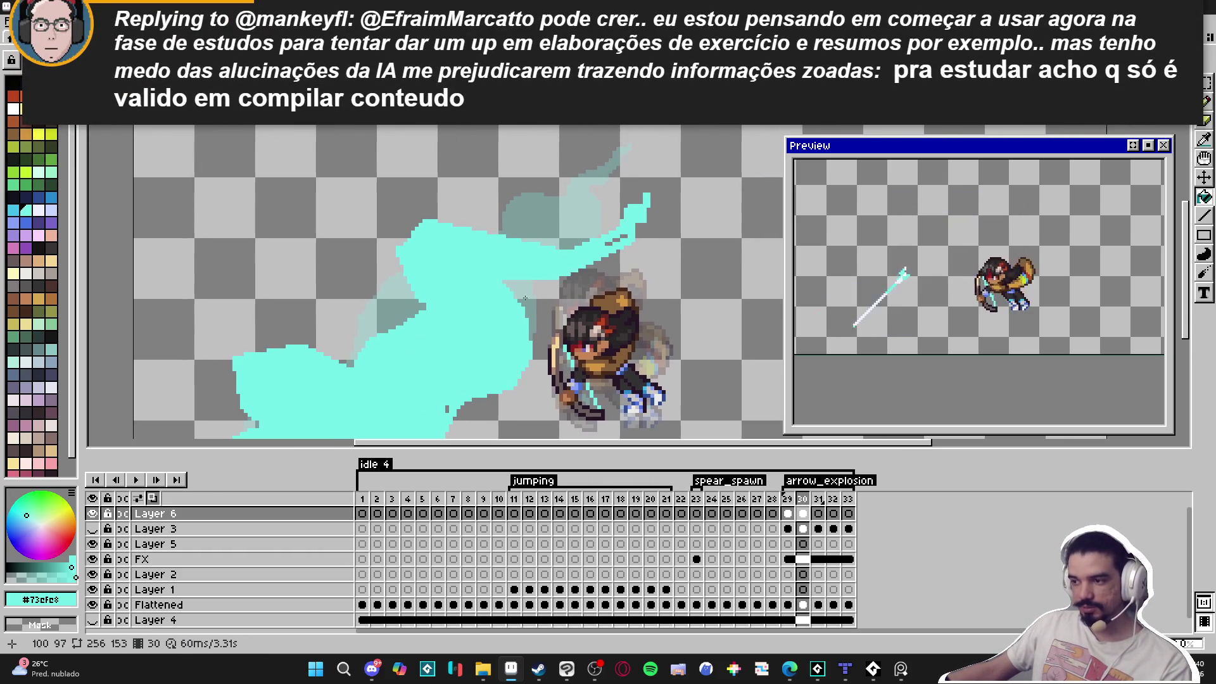
{"action": "left_click_drag", "start_coordinate": [610, 242], "coordinate": [624, 237]}
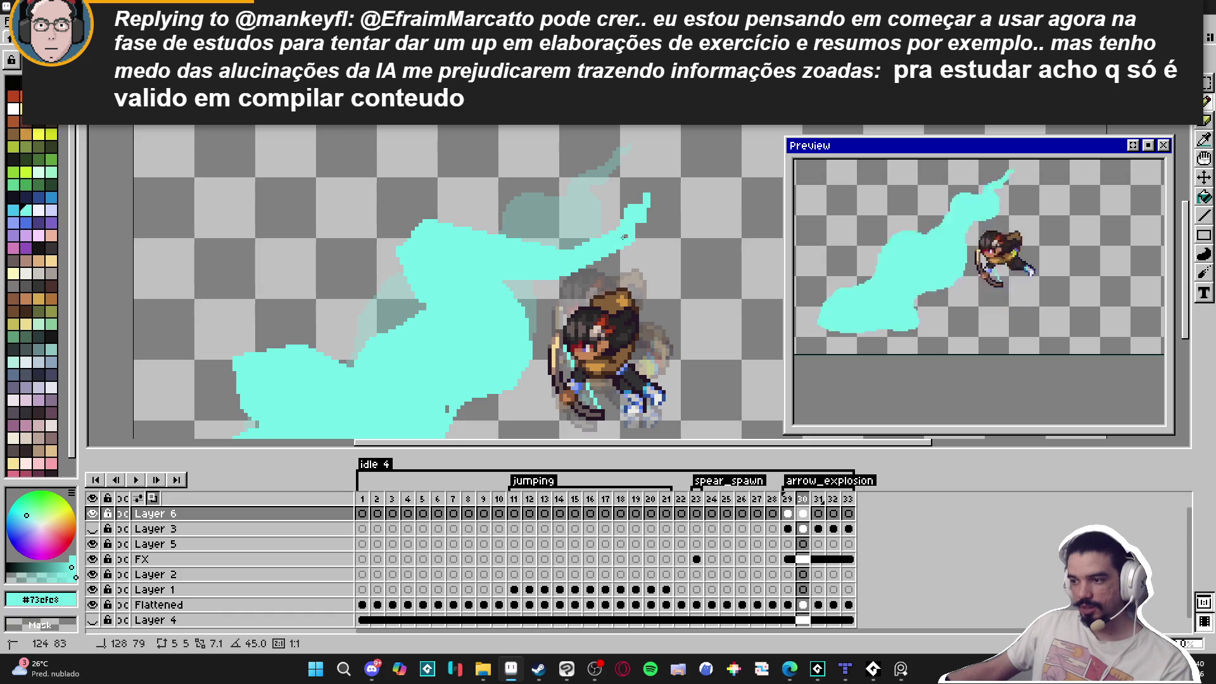
{"action": "scroll", "coordinate": [626, 235], "scroll_direction": "up", "scroll_amount": 1}
Shrink the eraser to 1 px and add cyan pixels to reshape the top tip.
{"action": "key", "text": "e"}
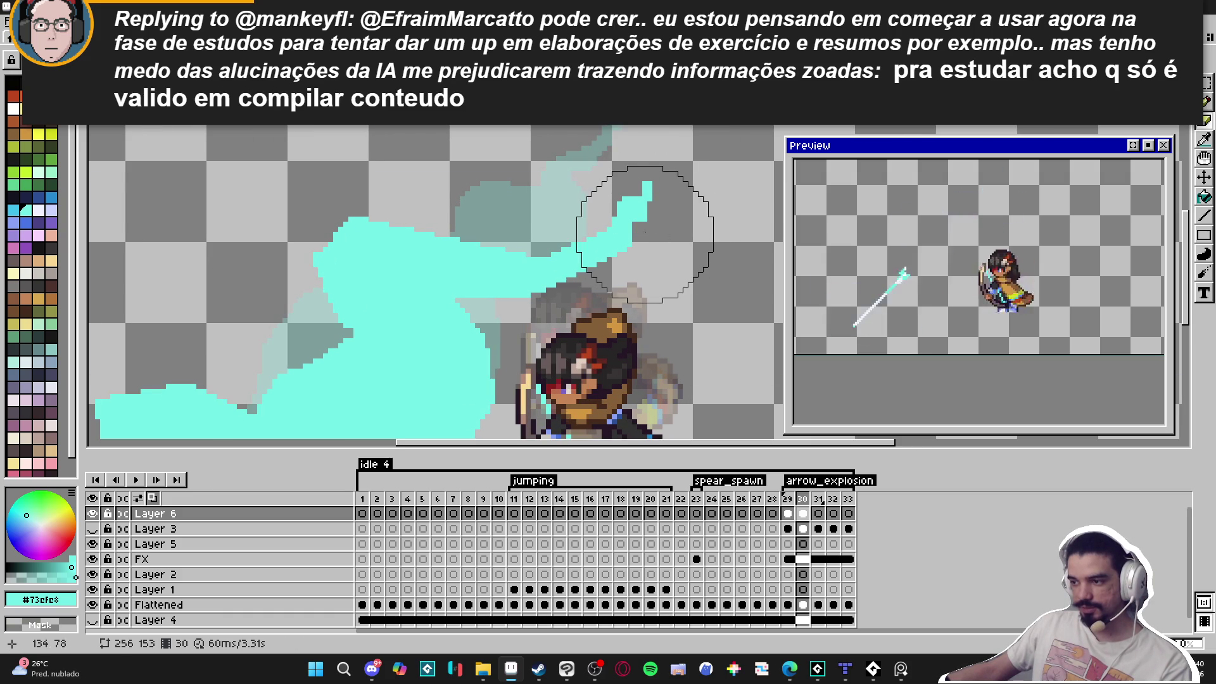
{"action": "key", "text": "minus"}
{"action": "key", "text": "minus"}
{"action": "key", "text": "minus"}
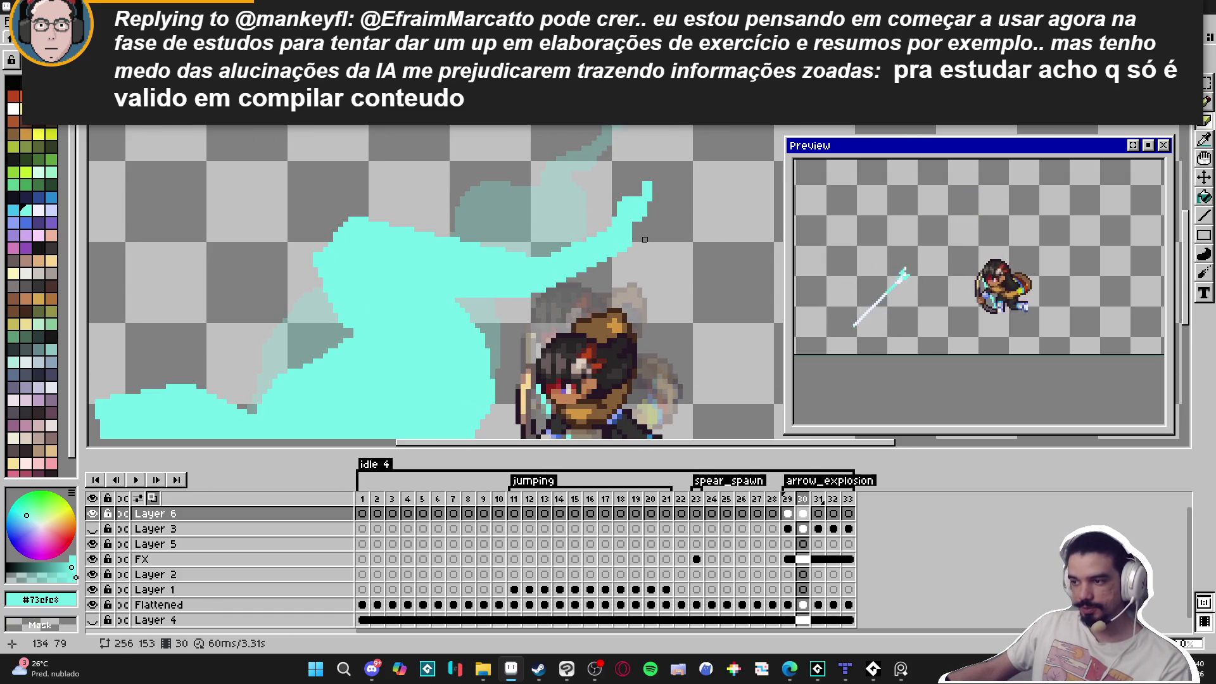
{"action": "key", "text": "b"}
{"action": "mouse_move", "coordinate": [361, 224]}
{"action": "left_mouse_down"}
{"action": "mouse_move", "coordinate": [417, 213]}
{"action": "mouse_move", "coordinate": [458, 249]}
{"action": "mouse_move", "coordinate": [449, 239]}
{"action": "left_mouse_up"}
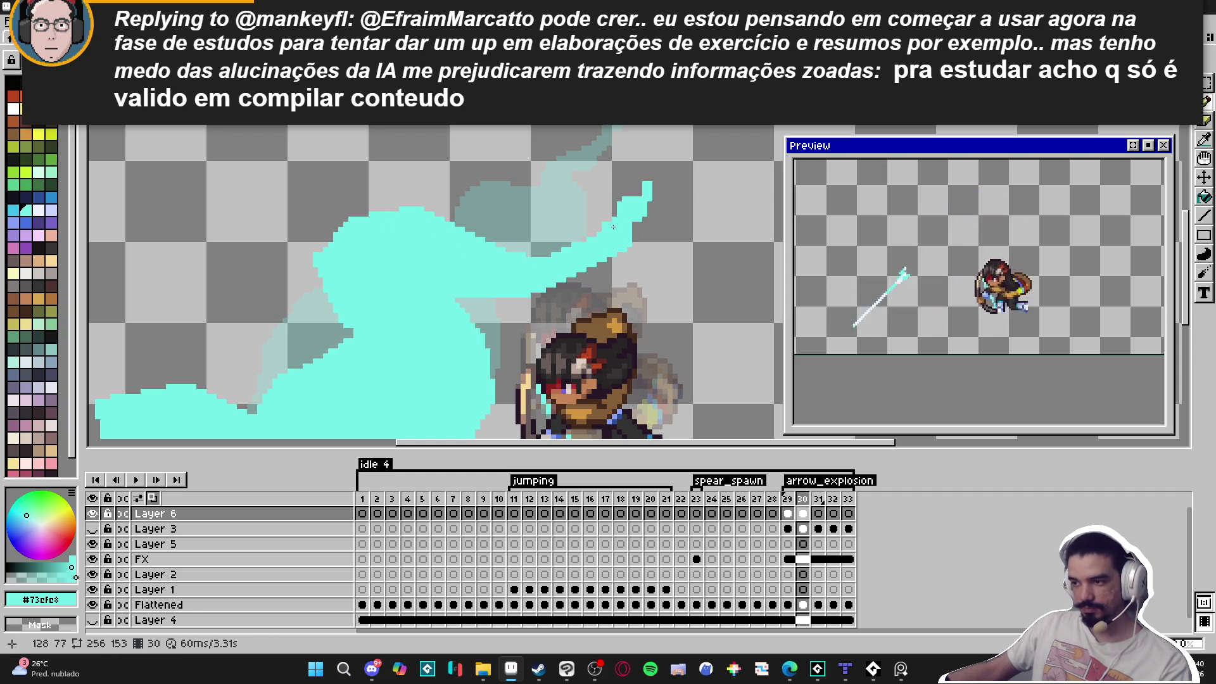
{"action": "left_click", "coordinate": [602, 210]}
{"action": "left_click_drag", "start_coordinate": [609, 201], "coordinate": [629, 201]}
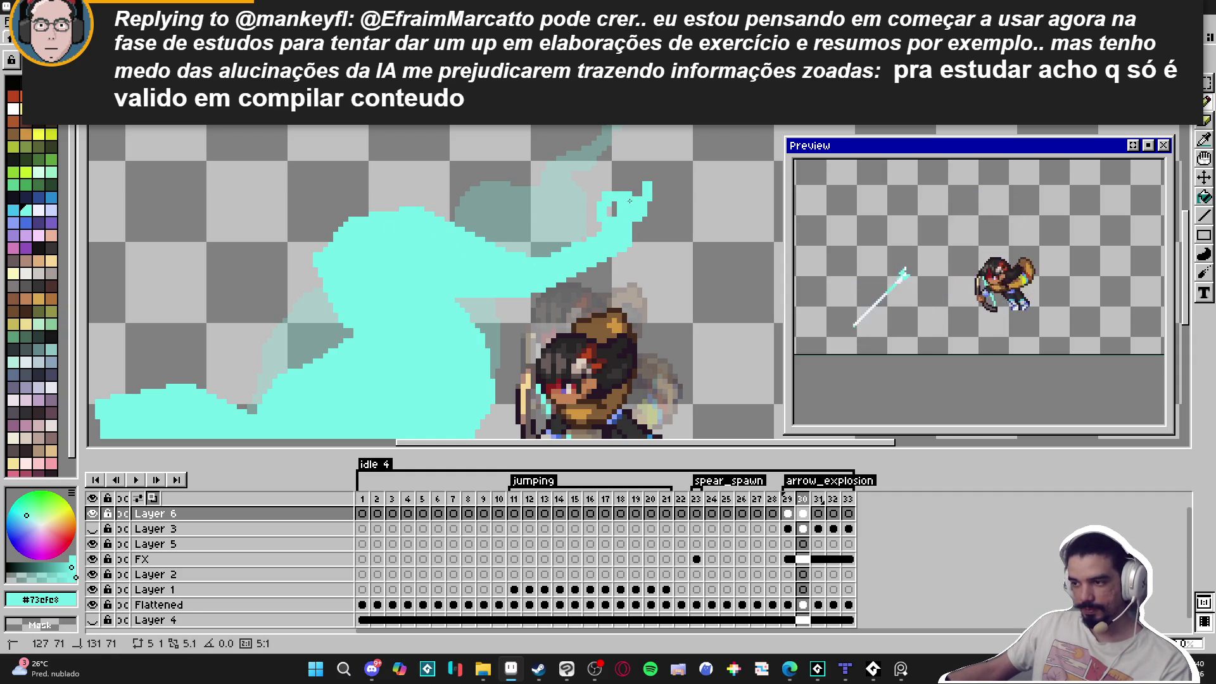
{"action": "left_click", "coordinate": [613, 214]}
Erase stray pixels on the tip's right edge and zoom back out.
{"action": "key", "text": "e"}
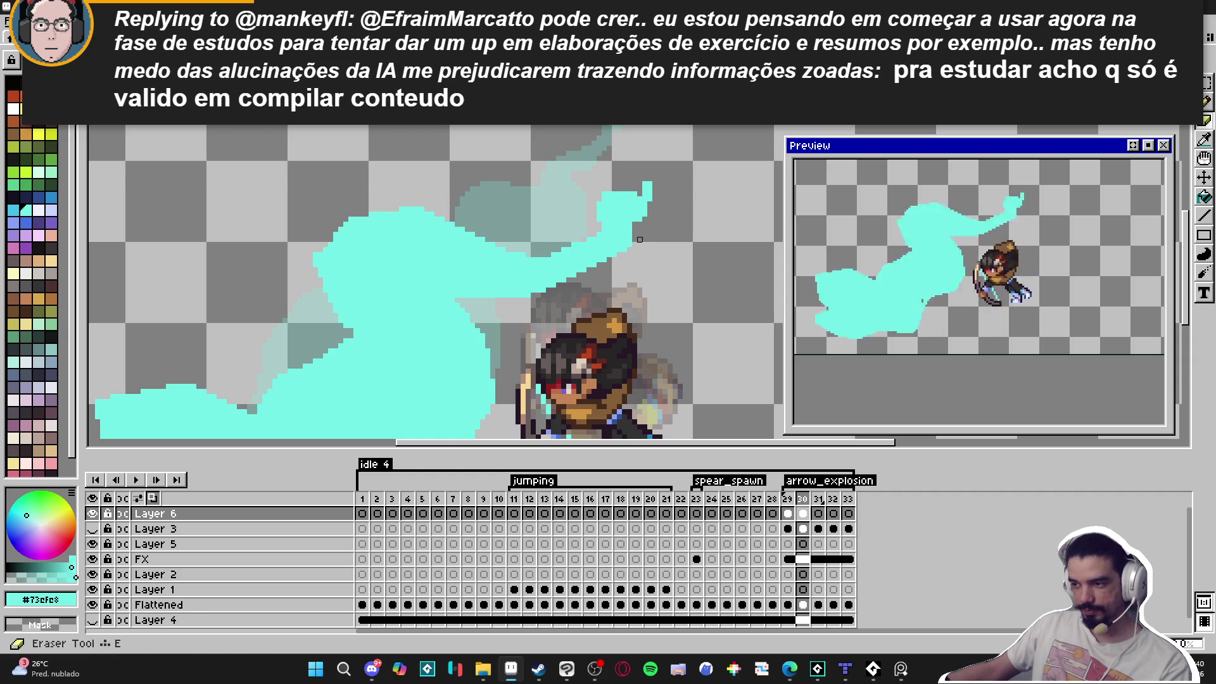
{"action": "mouse_move", "coordinate": [631, 241]}
{"action": "left_mouse_down"}
{"action": "mouse_move", "coordinate": [630, 219]}
{"action": "mouse_move", "coordinate": [652, 211]}
{"action": "mouse_move", "coordinate": [638, 174]}
{"action": "left_mouse_up"}
{"action": "key", "text": "b"}
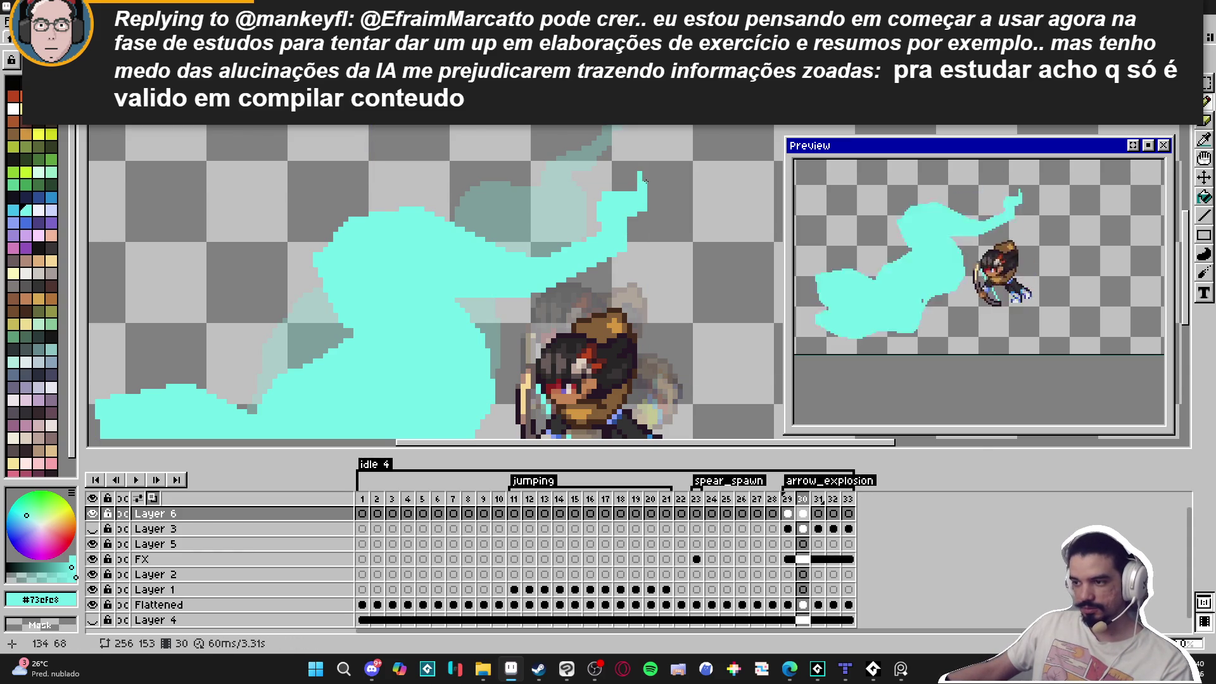
{"action": "scroll", "coordinate": [644, 181], "scroll_direction": "down", "scroll_amount": 2}
{"action": "scroll", "coordinate": [491, 302], "scroll_direction": "up", "scroll_amount": 2}
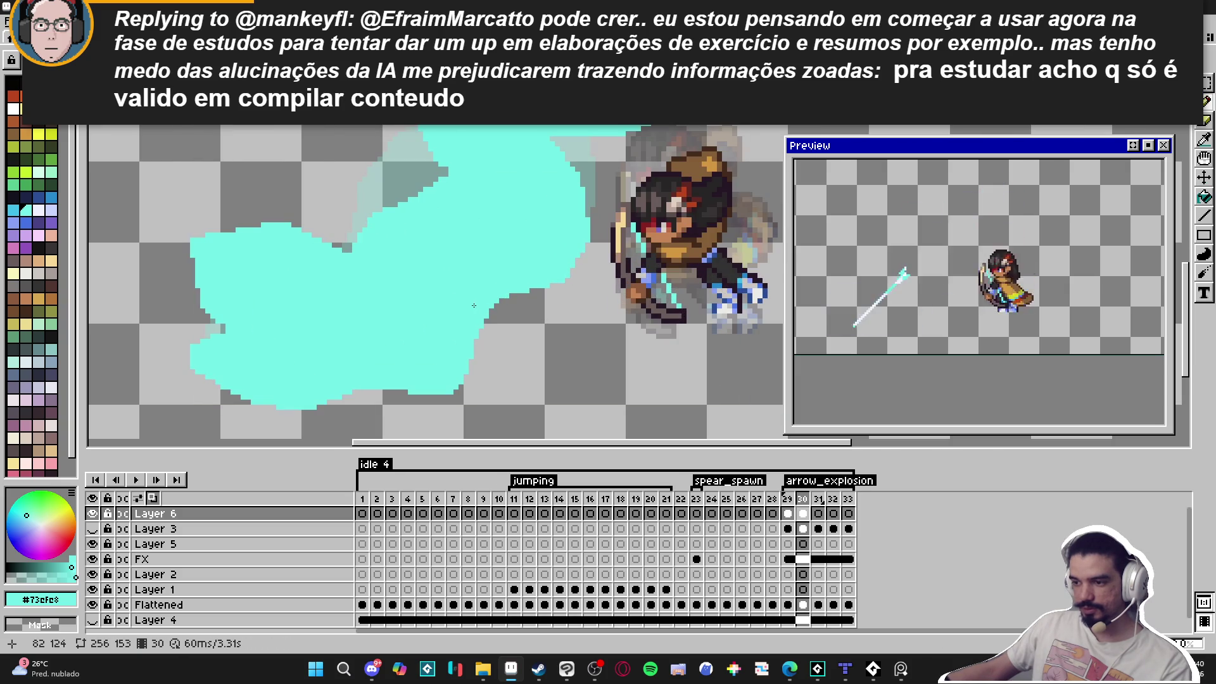
{"action": "scroll", "coordinate": [474, 306], "scroll_direction": "down", "scroll_amount": 1}
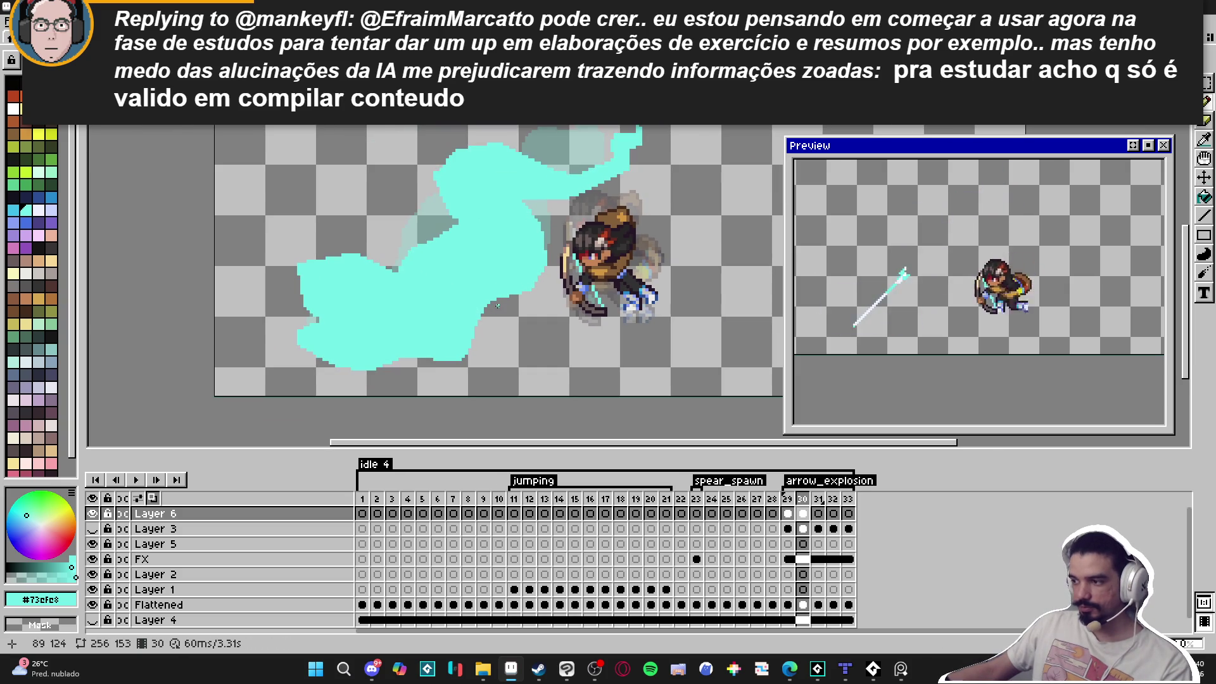
{"action": "scroll", "coordinate": [497, 305], "scroll_direction": "down", "scroll_amount": 1}
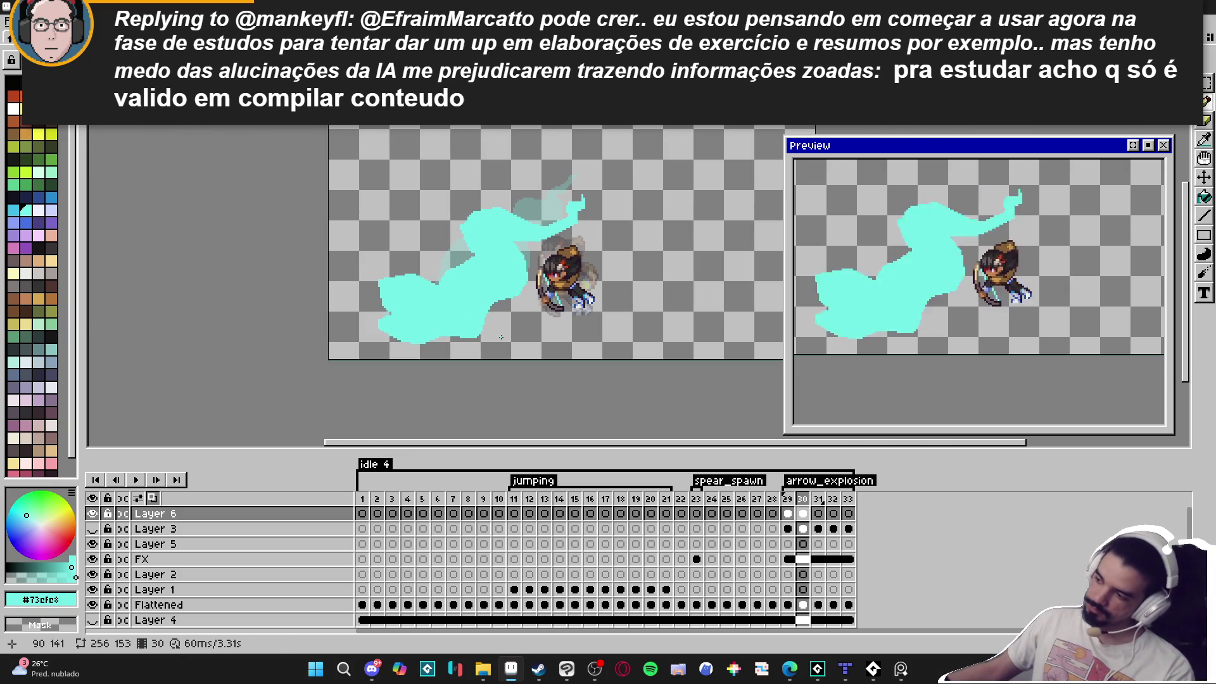
Toggle Layer 4's forest background on and off, leaving it hidden.
{"action": "left_click", "coordinate": [92, 620]}
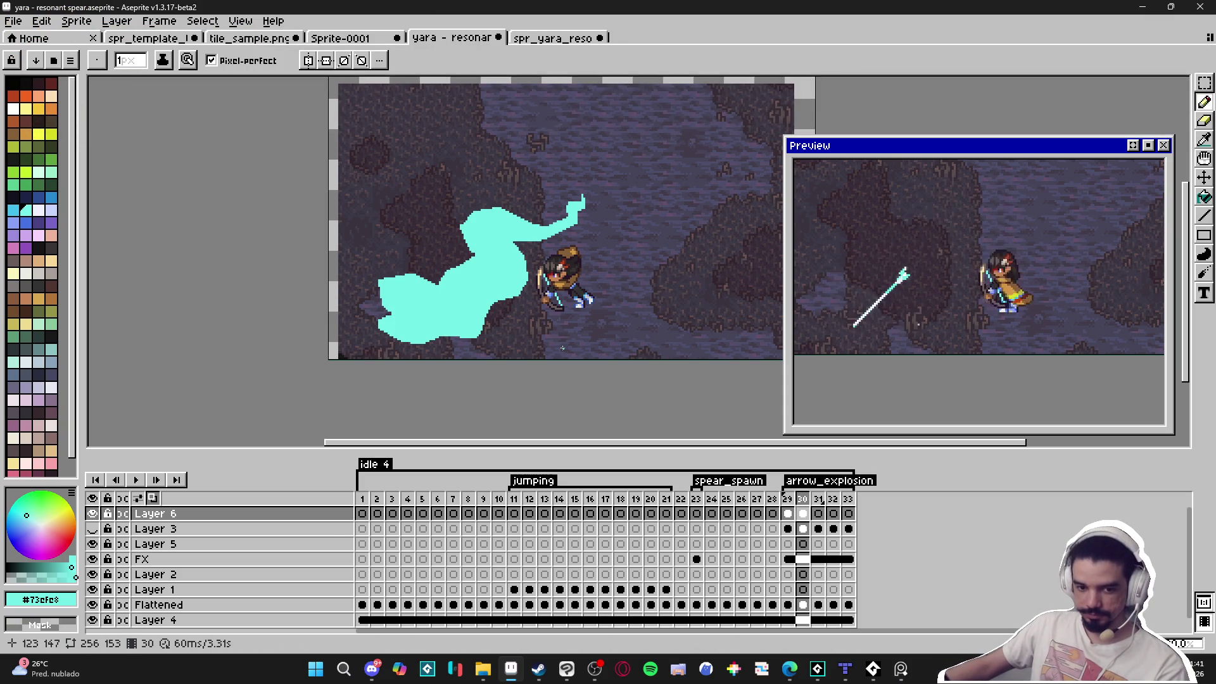
{"action": "left_click", "coordinate": [92, 620]}
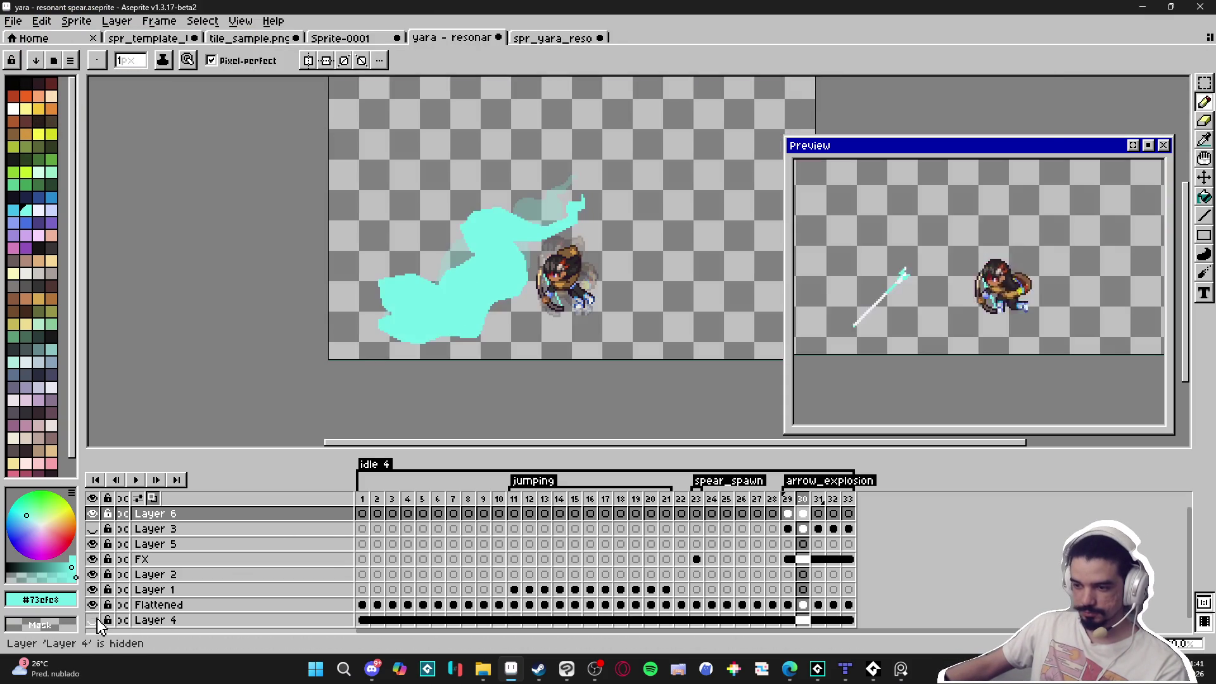
{"action": "left_click", "coordinate": [93, 620]}
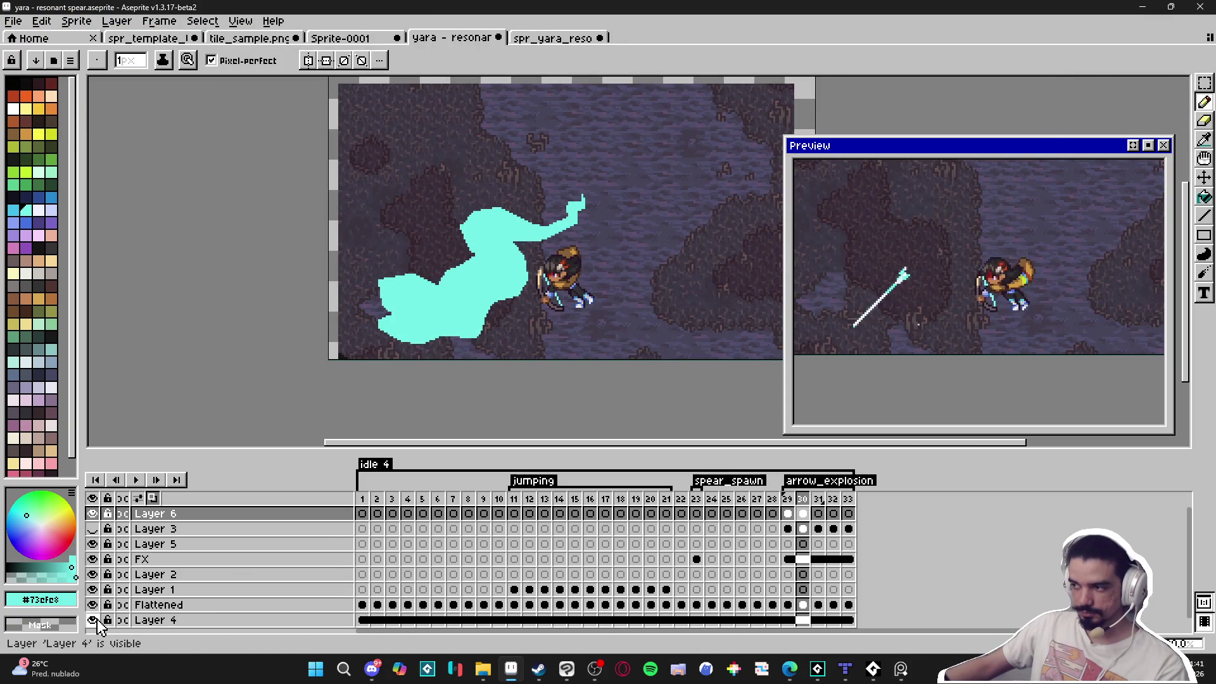
{"action": "left_click", "coordinate": [92, 619]}
Erase stray cyan pixels at the trail shape's upper-left edge.
{"action": "scroll", "coordinate": [411, 246], "scroll_direction": "up", "scroll_amount": 5}
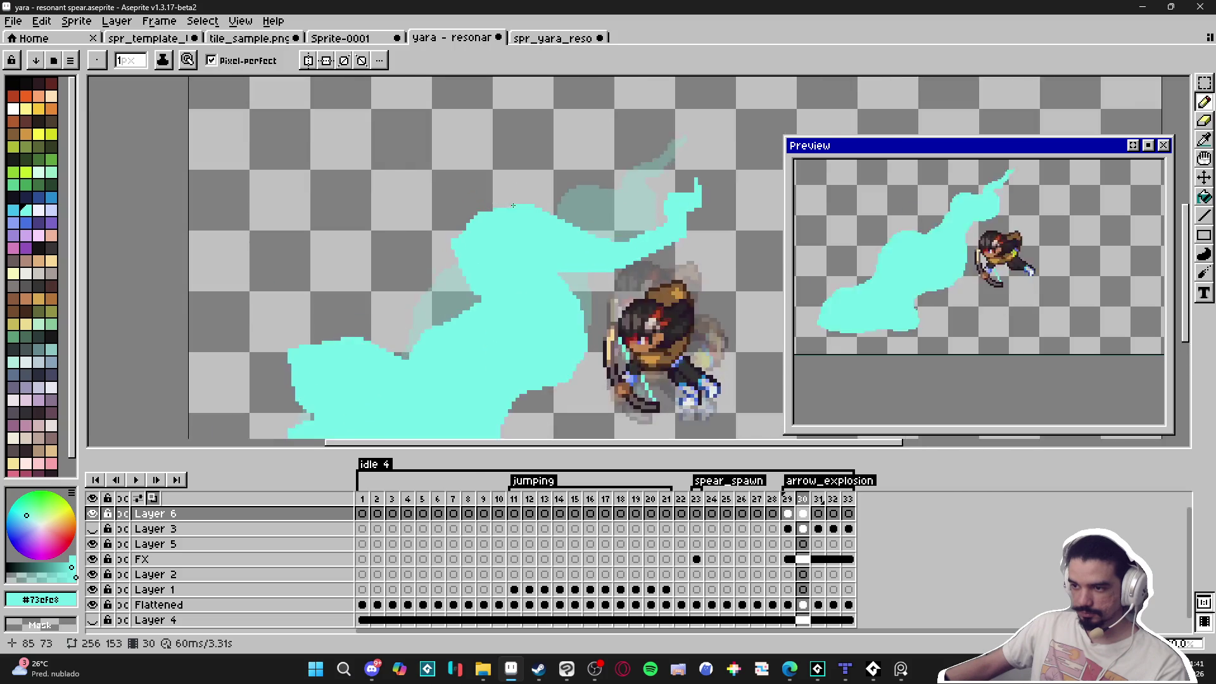
{"action": "key", "text": "e"}
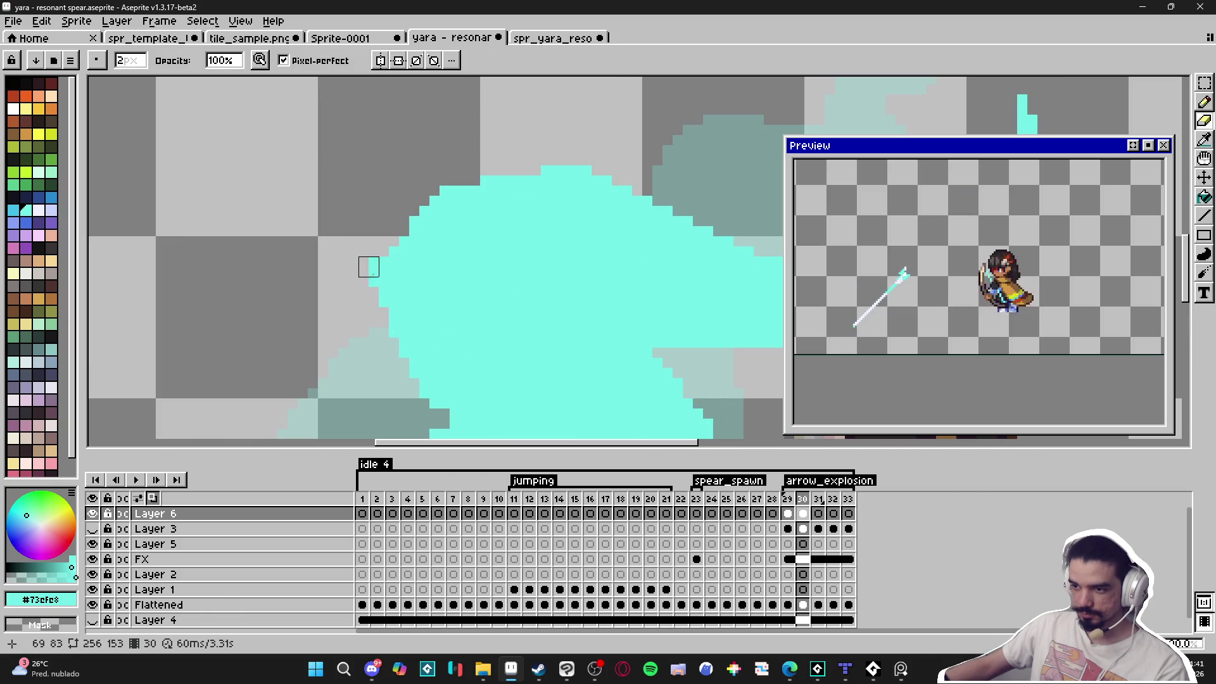
{"action": "key", "text": "v"}
{"action": "key", "text": "e"}
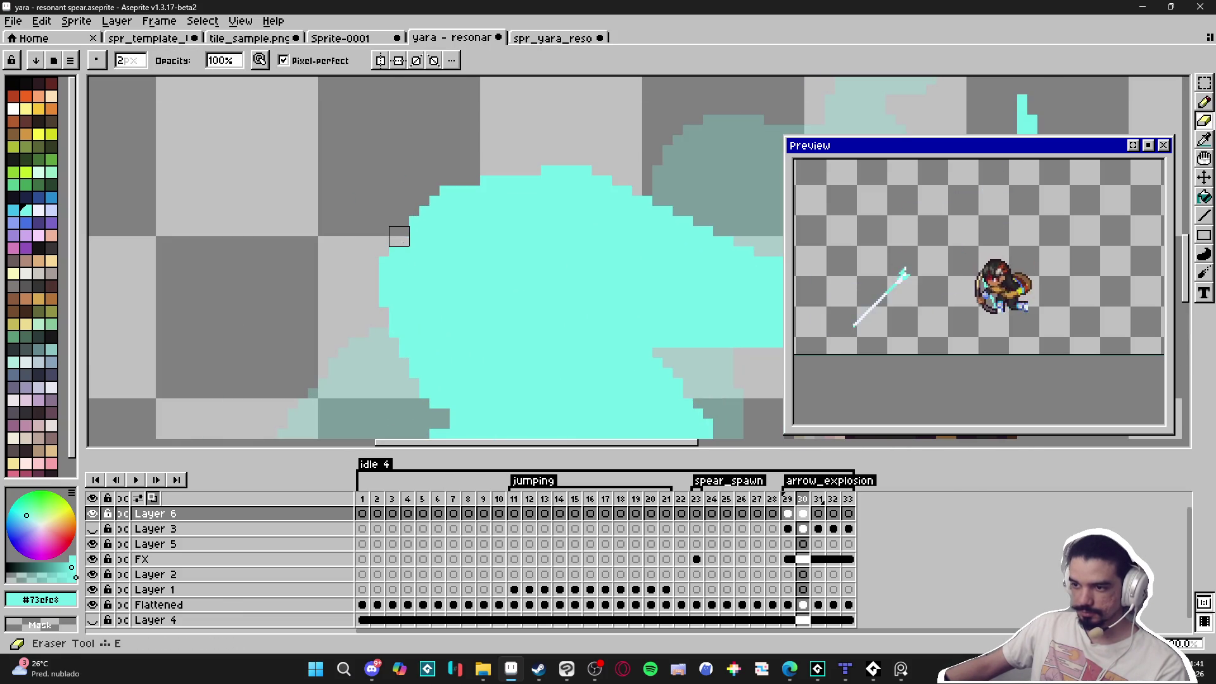
{"action": "mouse_move", "coordinate": [396, 237]}
{"action": "left_mouse_down"}
{"action": "mouse_move", "coordinate": [418, 206]}
{"action": "mouse_move", "coordinate": [419, 226]}
{"action": "left_mouse_up"}
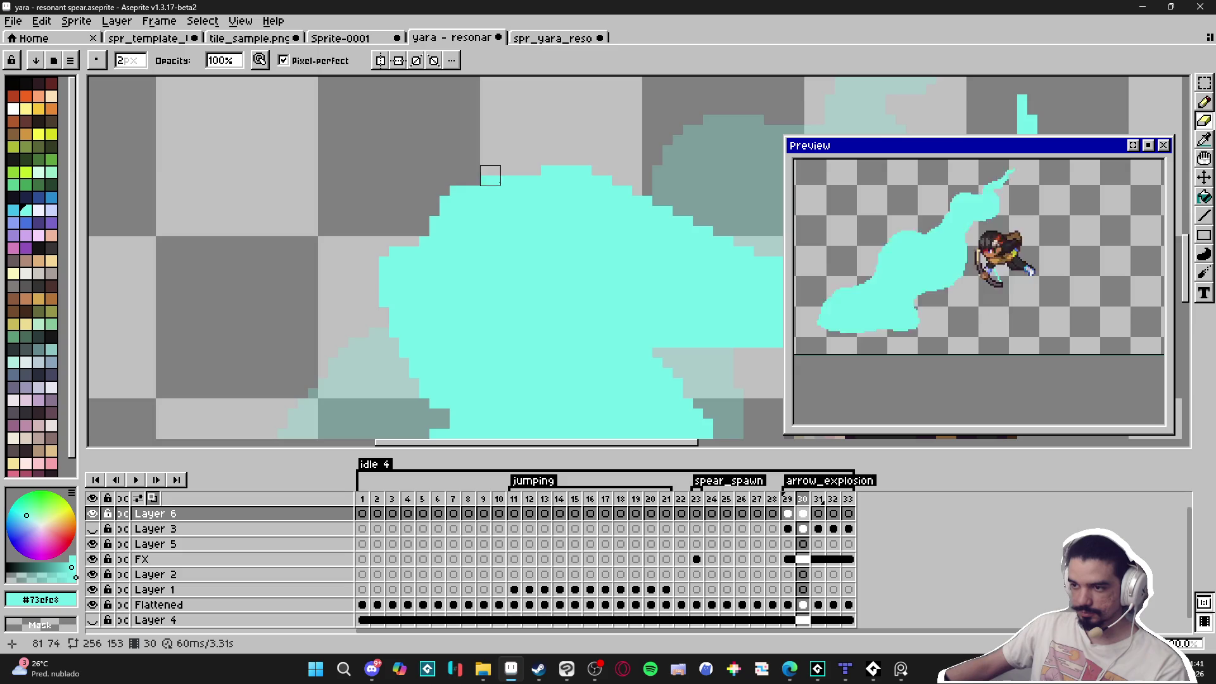
{"action": "scroll", "coordinate": [490, 175], "scroll_direction": "down", "scroll_amount": 2}
Erase a diagonal run of stray pixels along the trail's upper edge.
{"action": "key", "text": "b"}
{"action": "scroll", "coordinate": [387, 143], "scroll_direction": "up", "scroll_amount": 3}
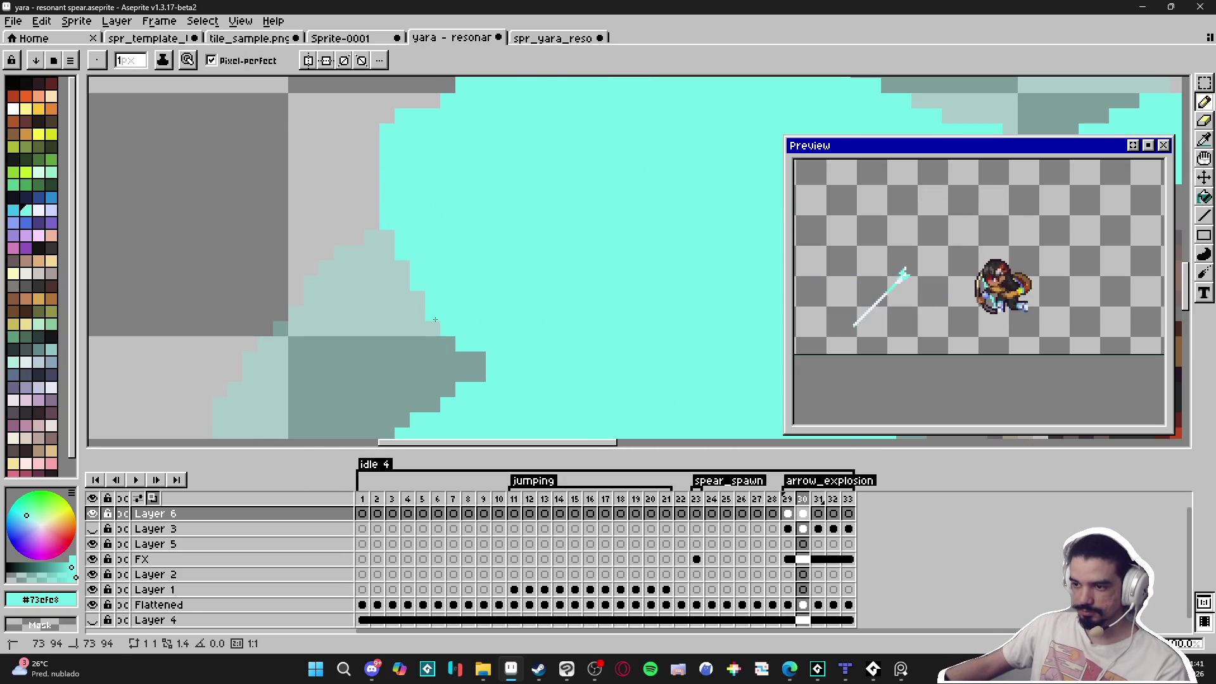
{"action": "scroll", "coordinate": [550, 374], "scroll_direction": "down", "scroll_amount": 3}
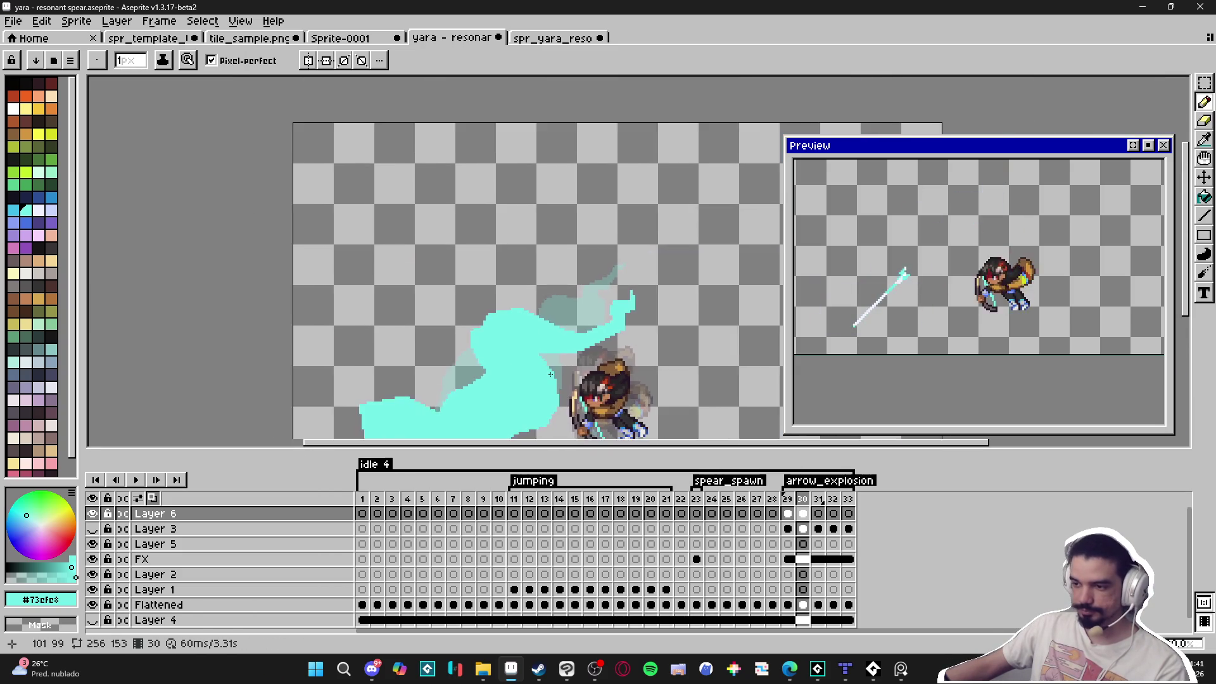
{"action": "left_click_drag", "start_coordinate": [550, 375], "coordinate": [507, 226]}
{"action": "scroll", "coordinate": [499, 217], "scroll_direction": "up", "scroll_amount": 4}
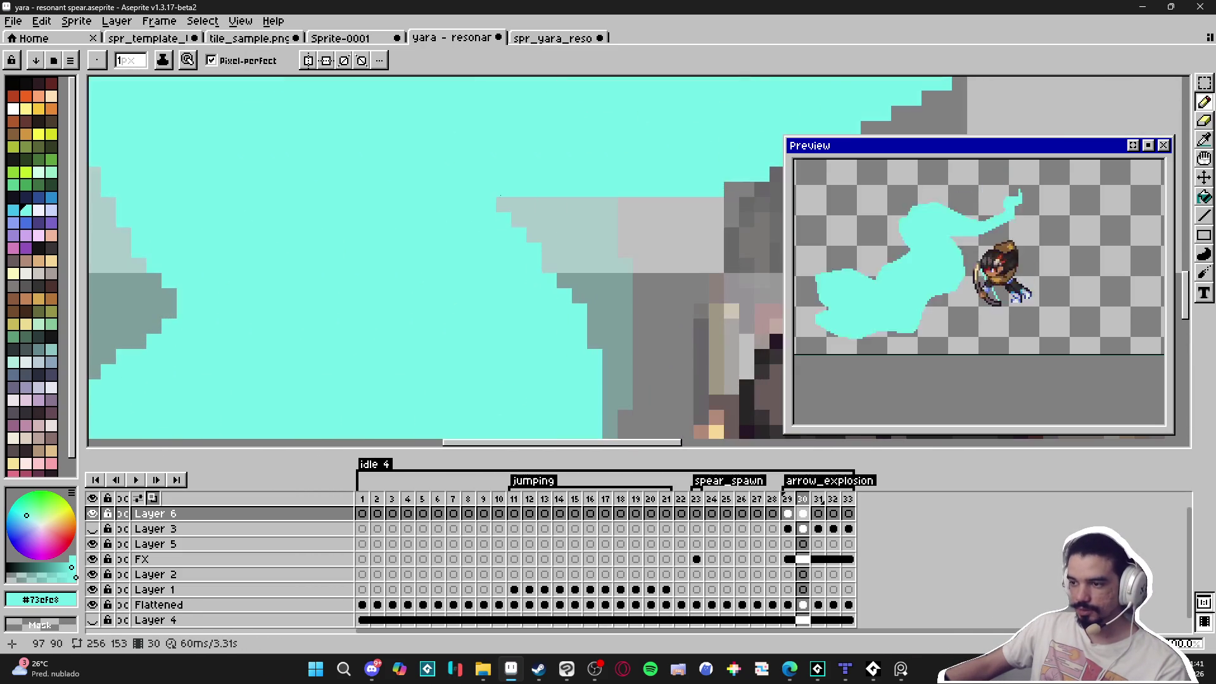
{"action": "key", "text": "e"}
{"action": "mouse_move", "coordinate": [494, 197]}
{"action": "left_mouse_down"}
{"action": "mouse_move", "coordinate": [591, 263]}
{"action": "mouse_move", "coordinate": [549, 214]}
{"action": "left_mouse_up"}
Erase a short line of pixels on the trail edge, then go back to frame 29.
{"action": "scroll", "coordinate": [549, 214], "scroll_direction": "down", "scroll_amount": 5}
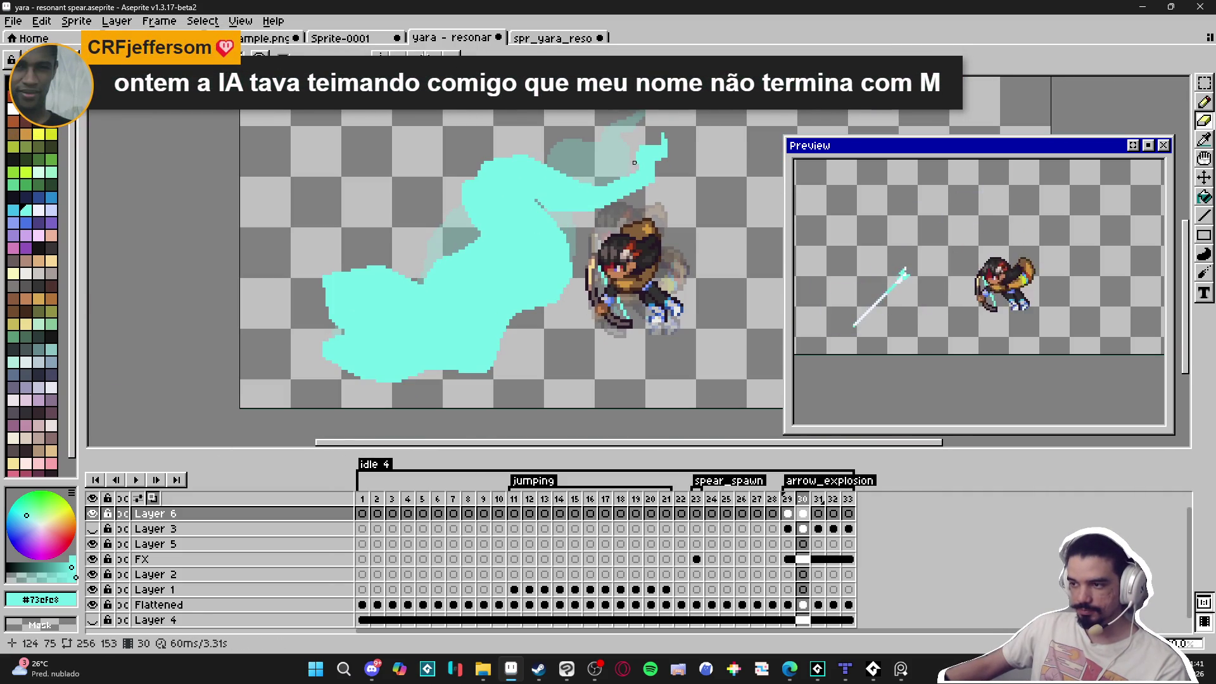
{"action": "scroll", "coordinate": [634, 162], "scroll_direction": "up", "scroll_amount": 4}
{"action": "scroll", "coordinate": [578, 279], "scroll_direction": "down", "scroll_amount": 5}
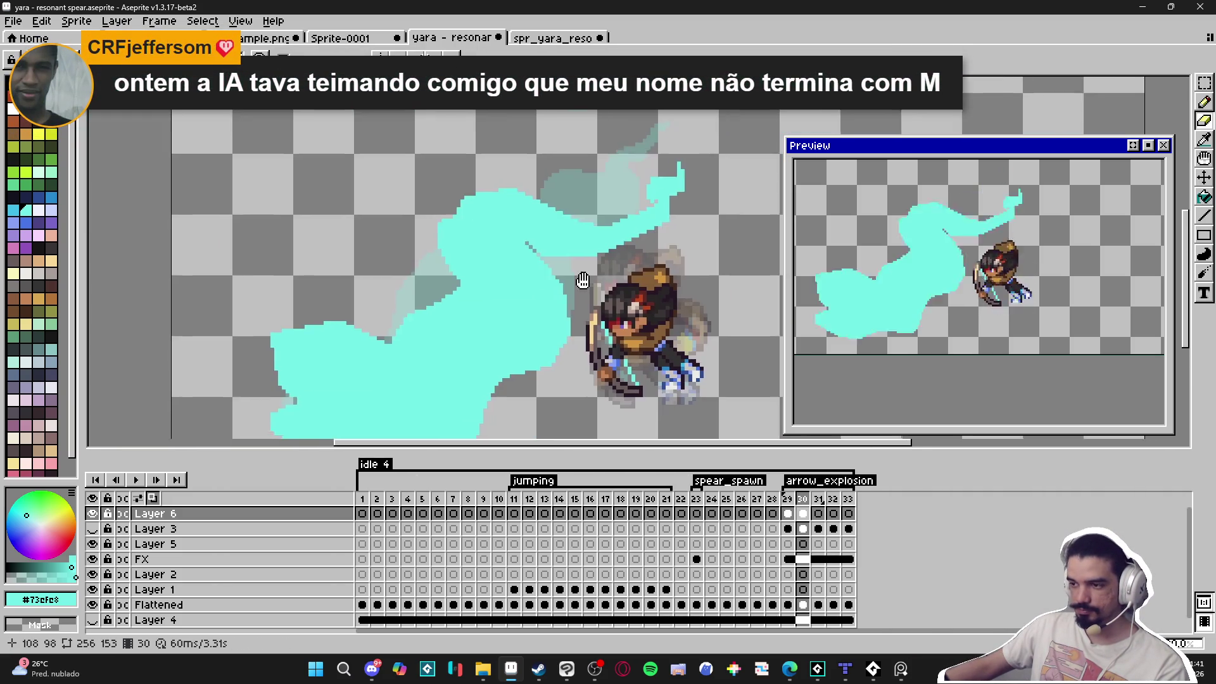
{"action": "scroll", "coordinate": [374, 241], "scroll_direction": "up", "scroll_amount": 5}
{"action": "scroll", "coordinate": [374, 241], "scroll_direction": "up", "scroll_amount": 1}
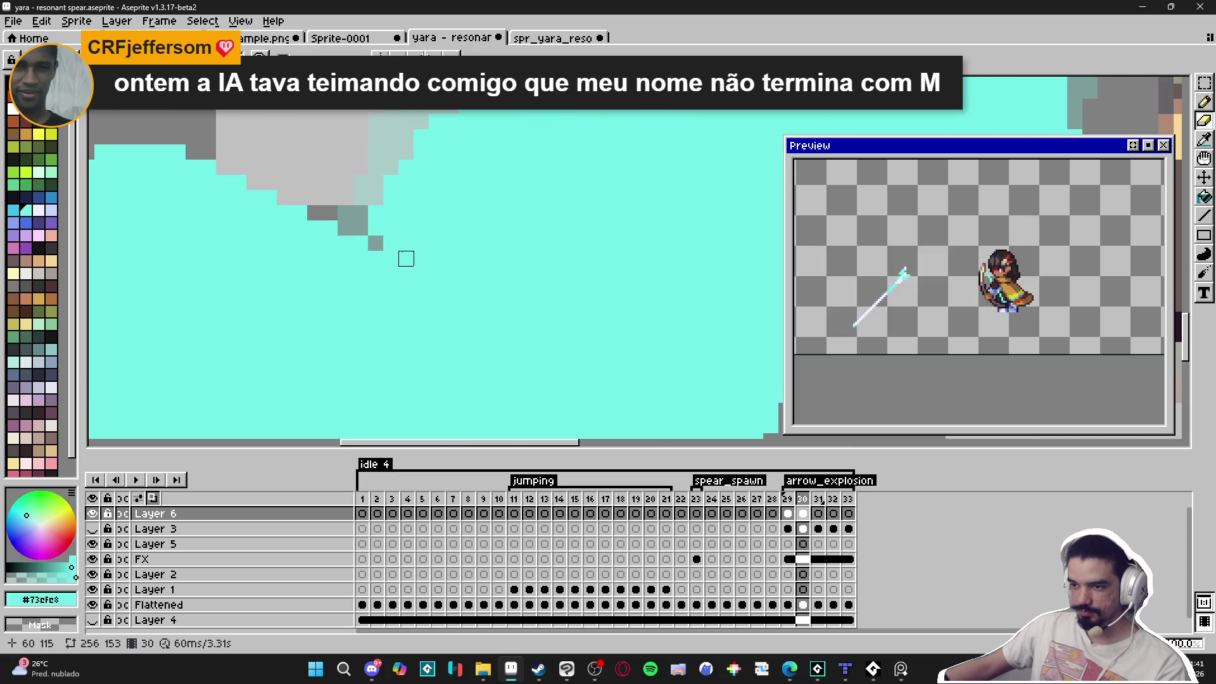
{"action": "left_click", "coordinate": [405, 258], "text": "shift"}
{"action": "scroll", "coordinate": [421, 258], "scroll_direction": "down", "scroll_amount": 4}
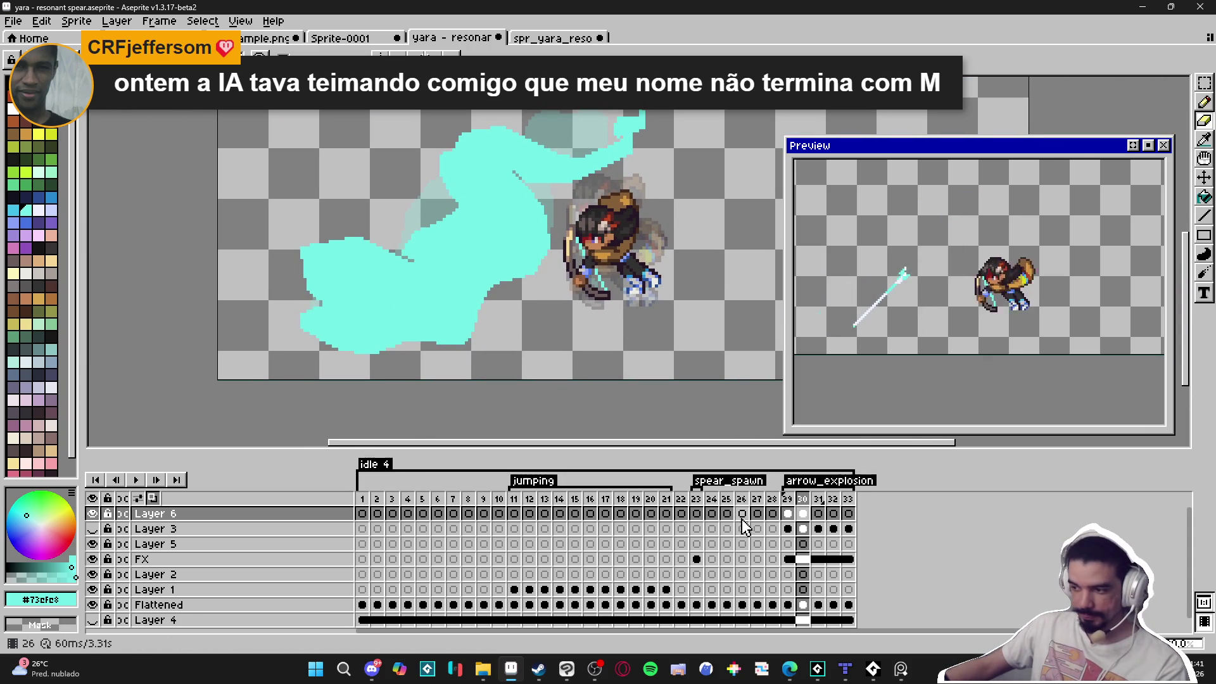
{"action": "key", "text": "Left"}
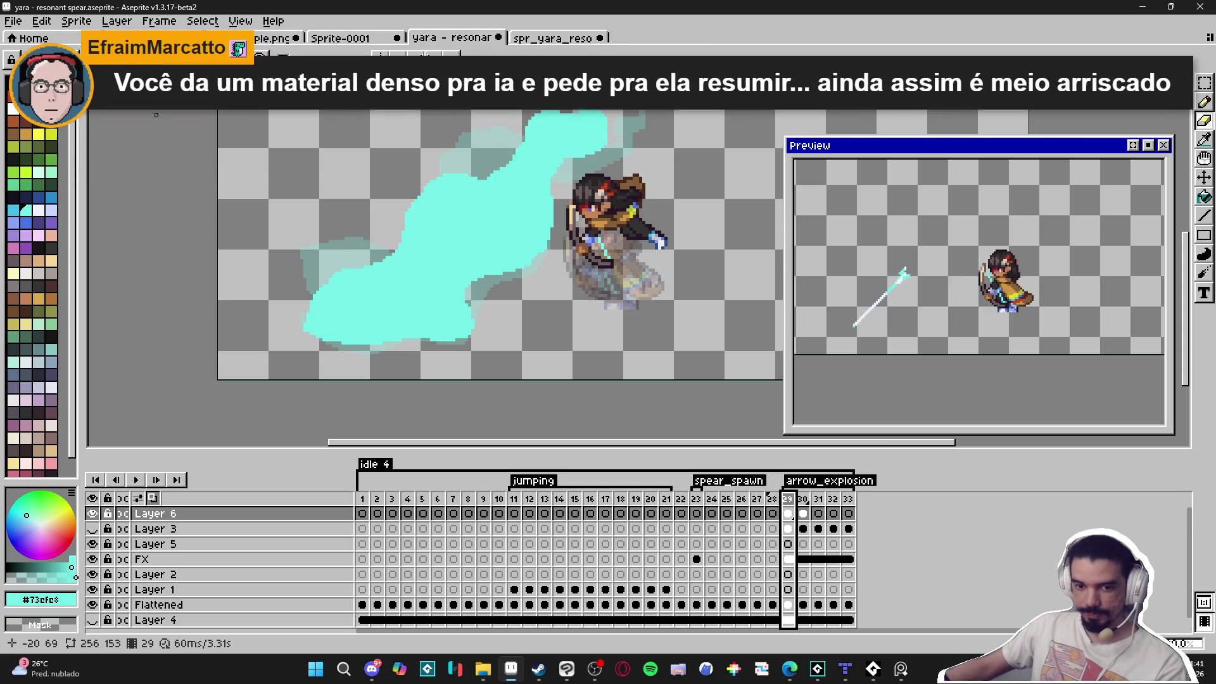
Fill the trail blobs on frames 29 and 30 with pale mint.
{"action": "left_click", "coordinate": [39, 172]}
{"action": "key", "text": "g"}
{"action": "left_click", "coordinate": [480, 218]}
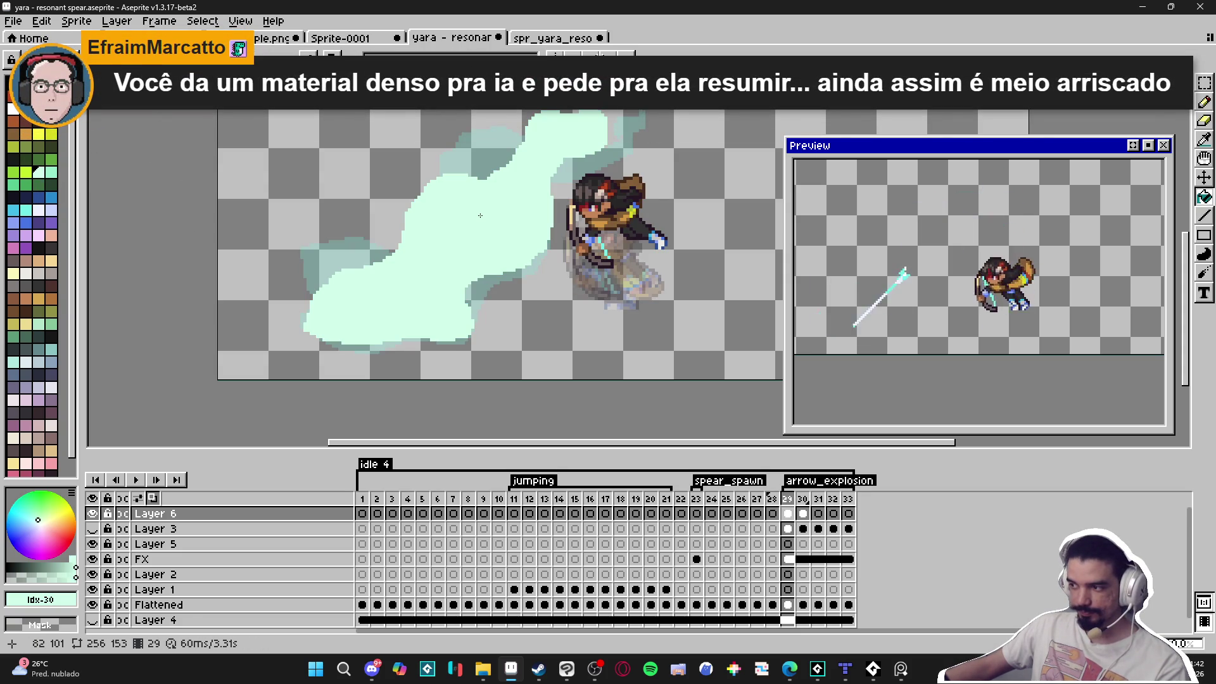
{"action": "left_click", "coordinate": [802, 501]}
{"action": "left_click", "coordinate": [802, 499]}
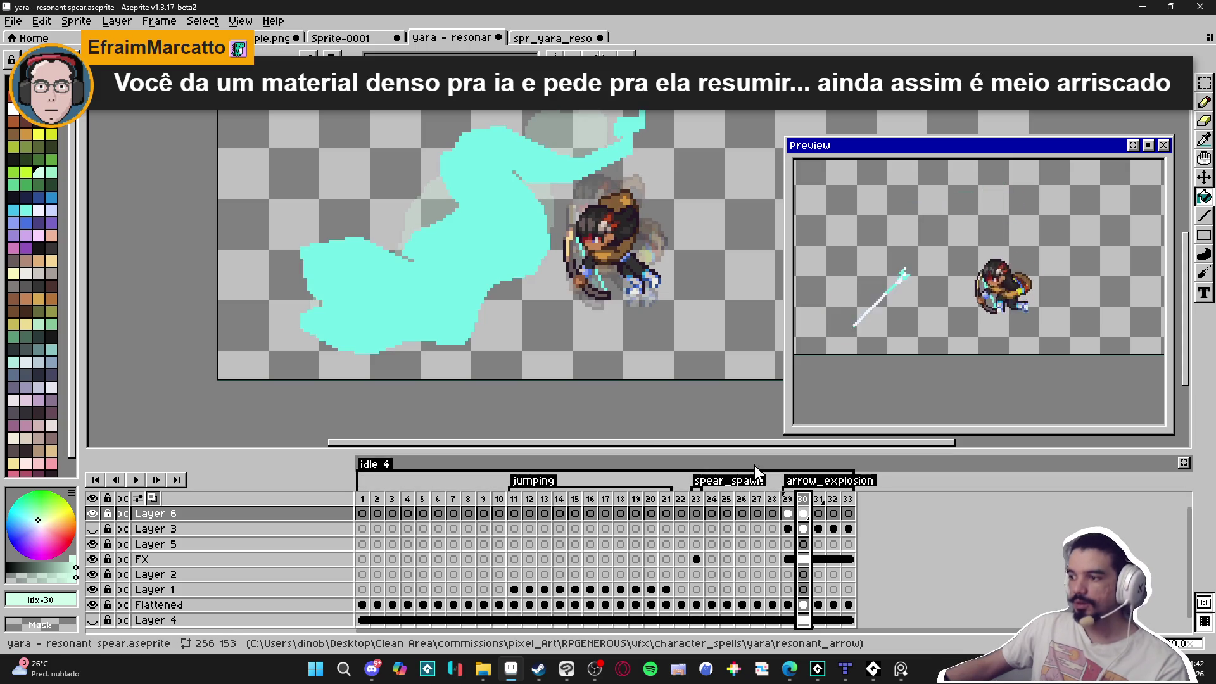
{"action": "left_click", "coordinate": [787, 500]}
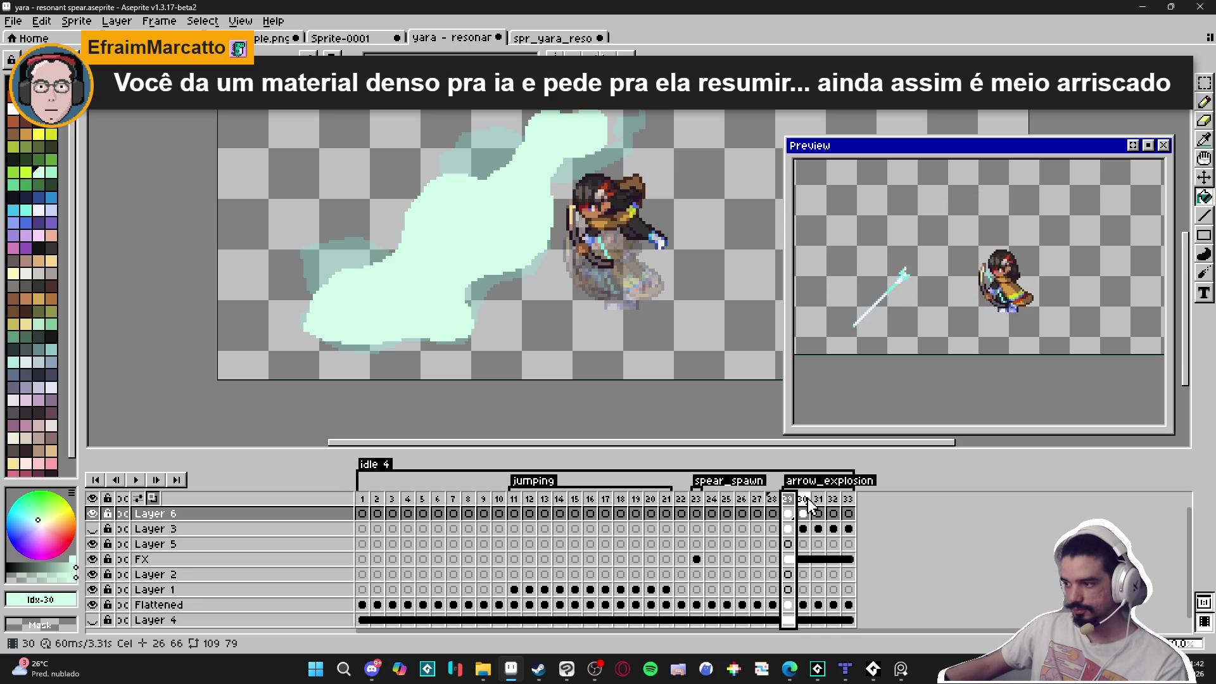
{"action": "mouse_move", "coordinate": [803, 500]}
{"action": "left_mouse_down"}
{"action": "mouse_move", "coordinate": [788, 507]}
{"action": "mouse_move", "coordinate": [787, 491]}
{"action": "left_mouse_up"}
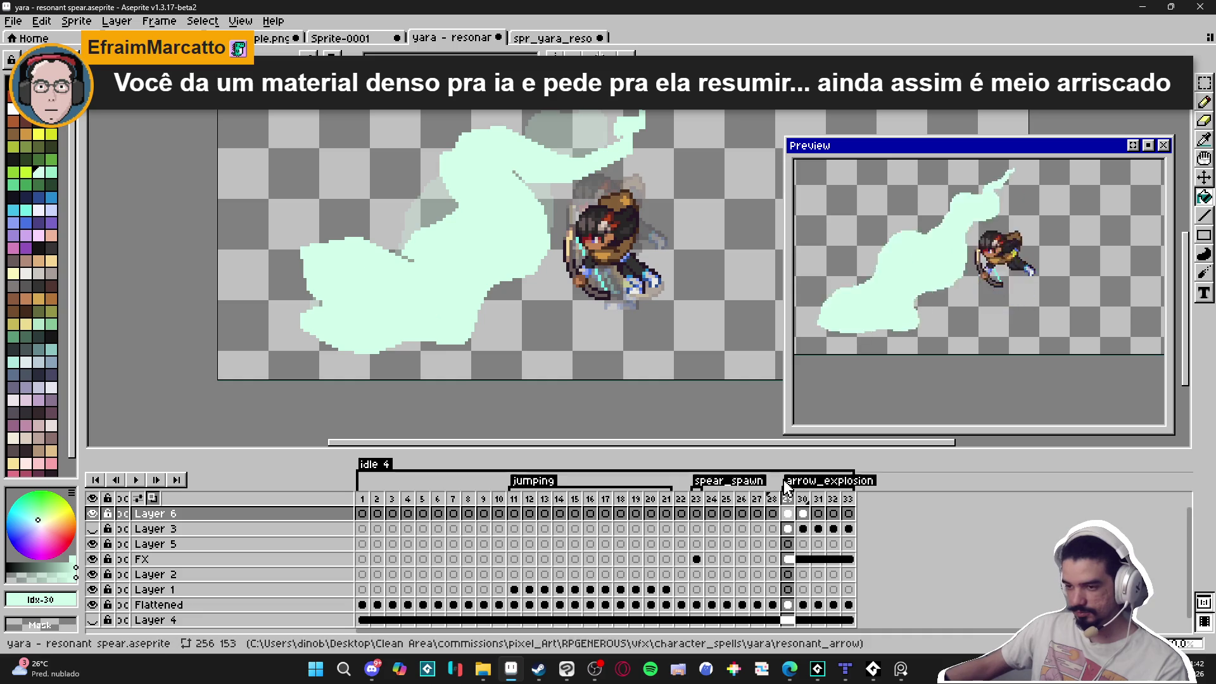
Check frame 16's cyan glow, compare frames 29 and 30, then move to frame 31.
{"action": "left_click", "coordinate": [594, 500]}
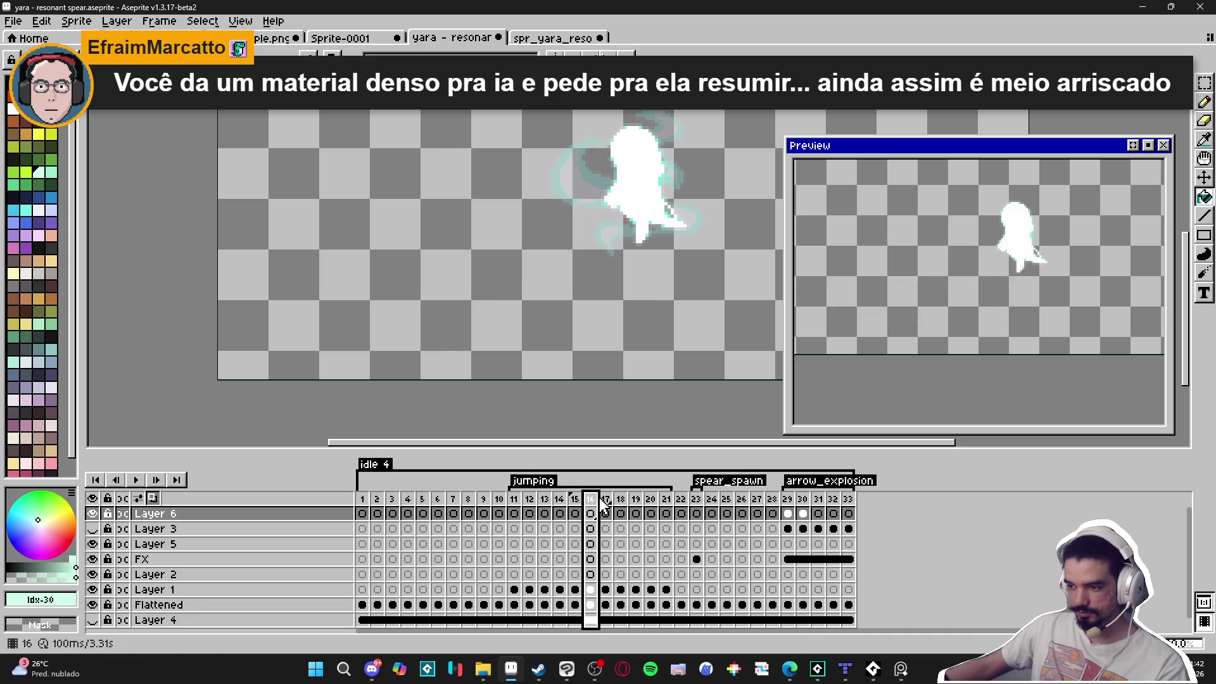
{"action": "scroll", "coordinate": [631, 200], "scroll_direction": "up", "scroll_amount": 2}
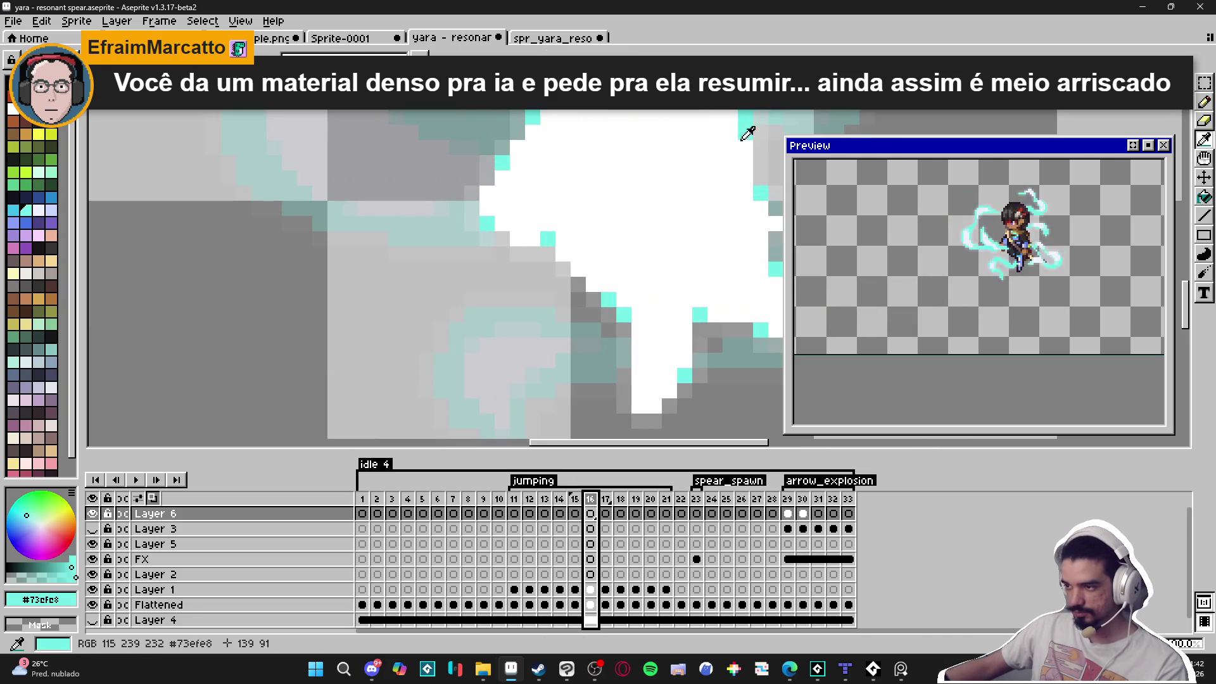
{"action": "scroll", "coordinate": [746, 127], "scroll_direction": "down", "scroll_amount": 3}
{"action": "left_click", "coordinate": [825, 484]}
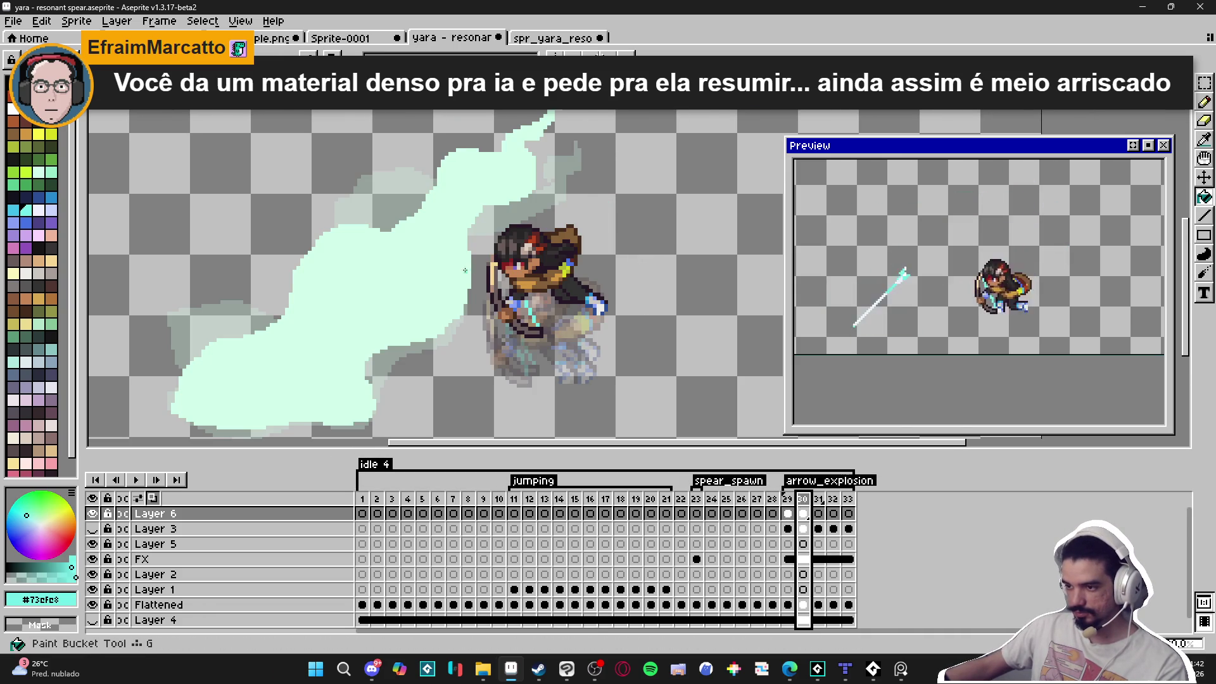
{"action": "left_click", "coordinate": [802, 499]}
{"action": "left_click", "coordinate": [787, 500]}
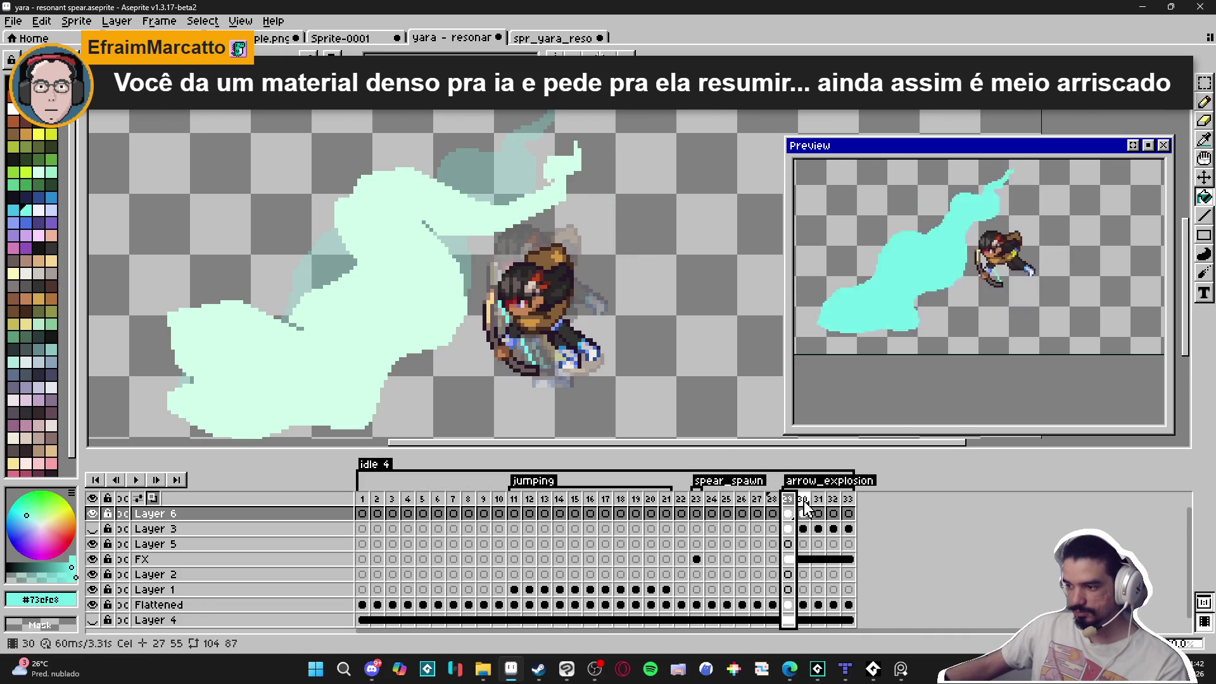
{"action": "left_click", "coordinate": [803, 500]}
{"action": "left_click", "coordinate": [818, 500]}
{"action": "scroll", "coordinate": [372, 291], "scroll_direction": "left", "scroll_amount": 2}
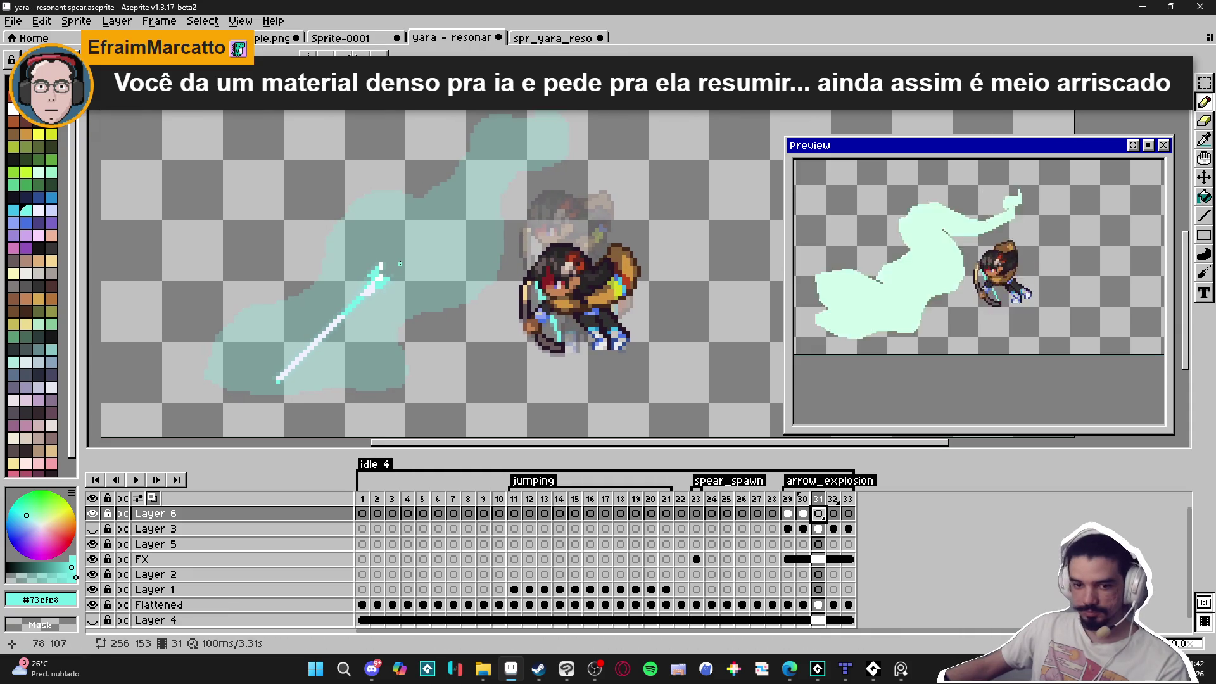
{"action": "scroll", "coordinate": [407, 299], "scroll_direction": "down", "scroll_amount": 1}
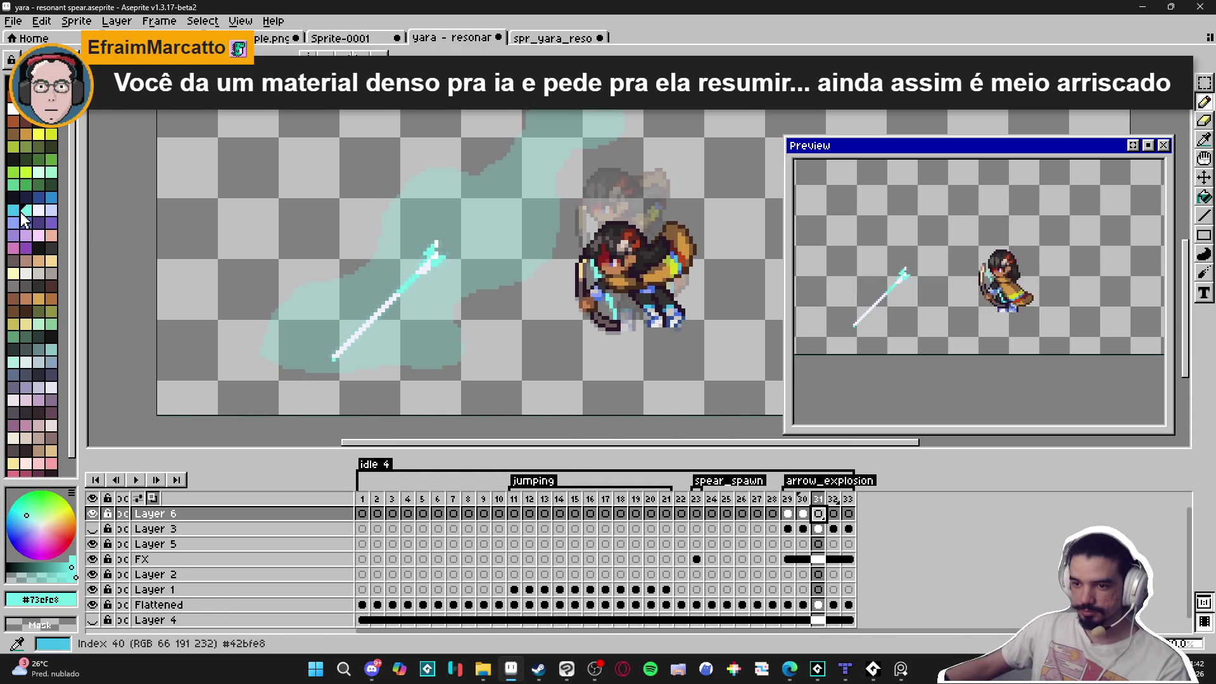
{"action": "scroll", "coordinate": [284, 336], "scroll_direction": "up", "scroll_amount": 1}
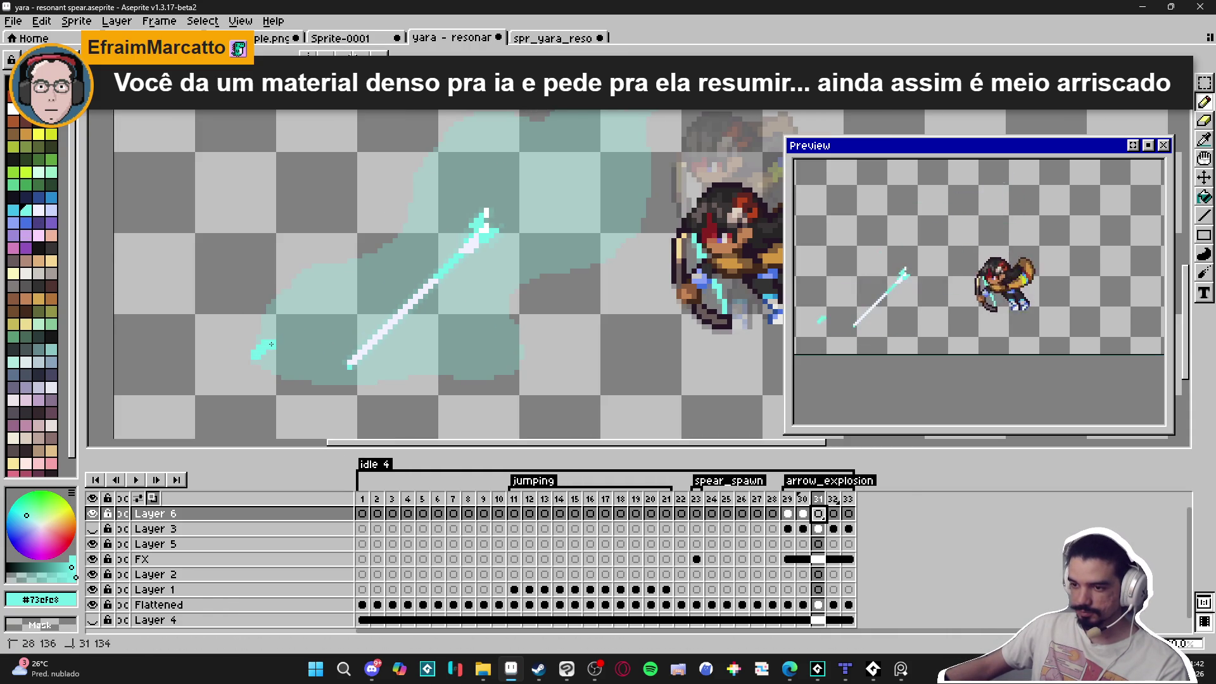
{"action": "mouse_move", "coordinate": [271, 344]}
{"action": "left_mouse_down"}
{"action": "mouse_move", "coordinate": [261, 269]}
{"action": "mouse_move", "coordinate": [413, 233]}
{"action": "left_mouse_up"}
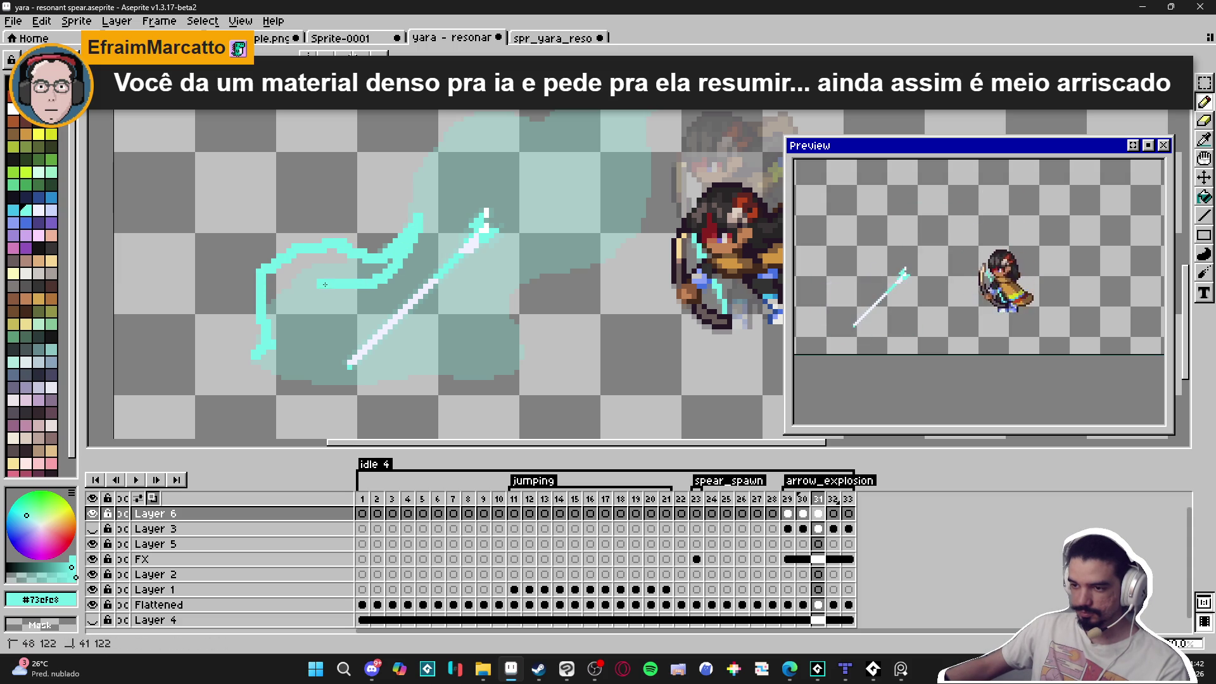
{"action": "mouse_move", "coordinate": [306, 362]}
{"action": "left_mouse_down"}
{"action": "mouse_move", "coordinate": [336, 372]}
{"action": "mouse_move", "coordinate": [297, 377]}
{"action": "mouse_move", "coordinate": [258, 355]}
{"action": "left_mouse_up"}
{"action": "key", "text": "g"}
{"action": "left_click", "coordinate": [291, 309]}
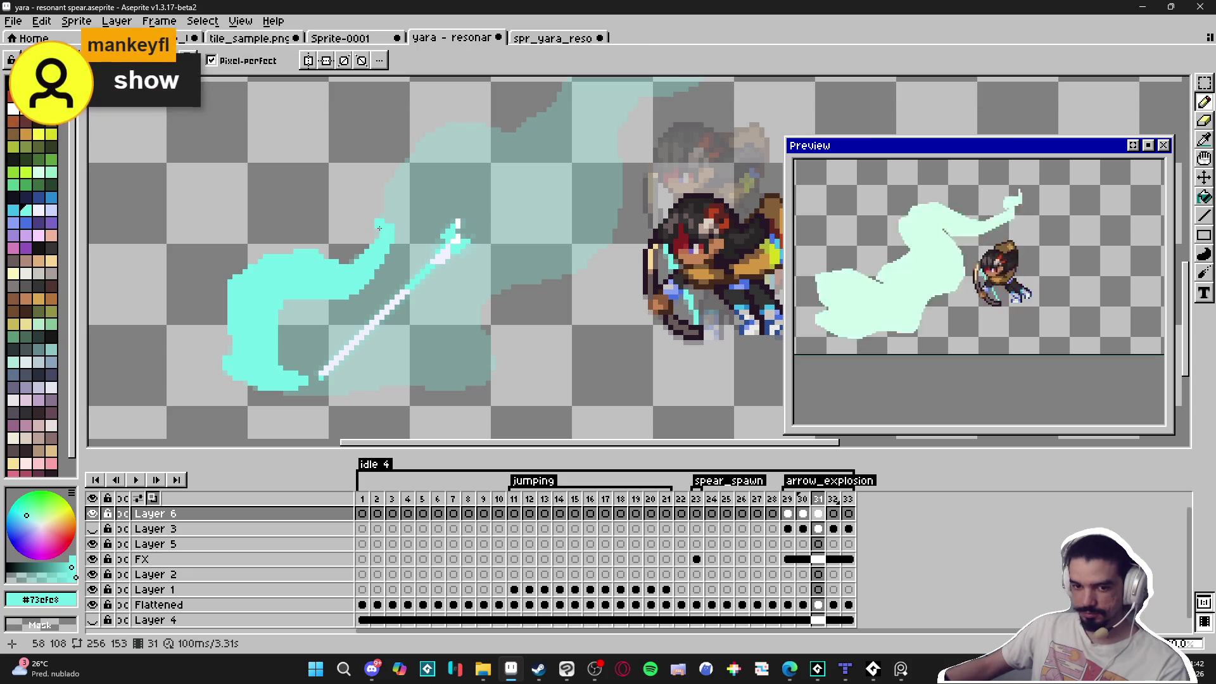
{"action": "mouse_move", "coordinate": [393, 234]}
{"action": "left_mouse_down"}
{"action": "mouse_move", "coordinate": [396, 303]}
{"action": "mouse_move", "coordinate": [372, 266]}
{"action": "mouse_move", "coordinate": [375, 240]}
{"action": "mouse_move", "coordinate": [475, 197]}
{"action": "mouse_move", "coordinate": [509, 208]}
{"action": "mouse_move", "coordinate": [390, 263]}
{"action": "mouse_move", "coordinate": [398, 292]}
{"action": "mouse_move", "coordinate": [397, 240]}
{"action": "mouse_move", "coordinate": [449, 229]}
{"action": "left_mouse_up"}
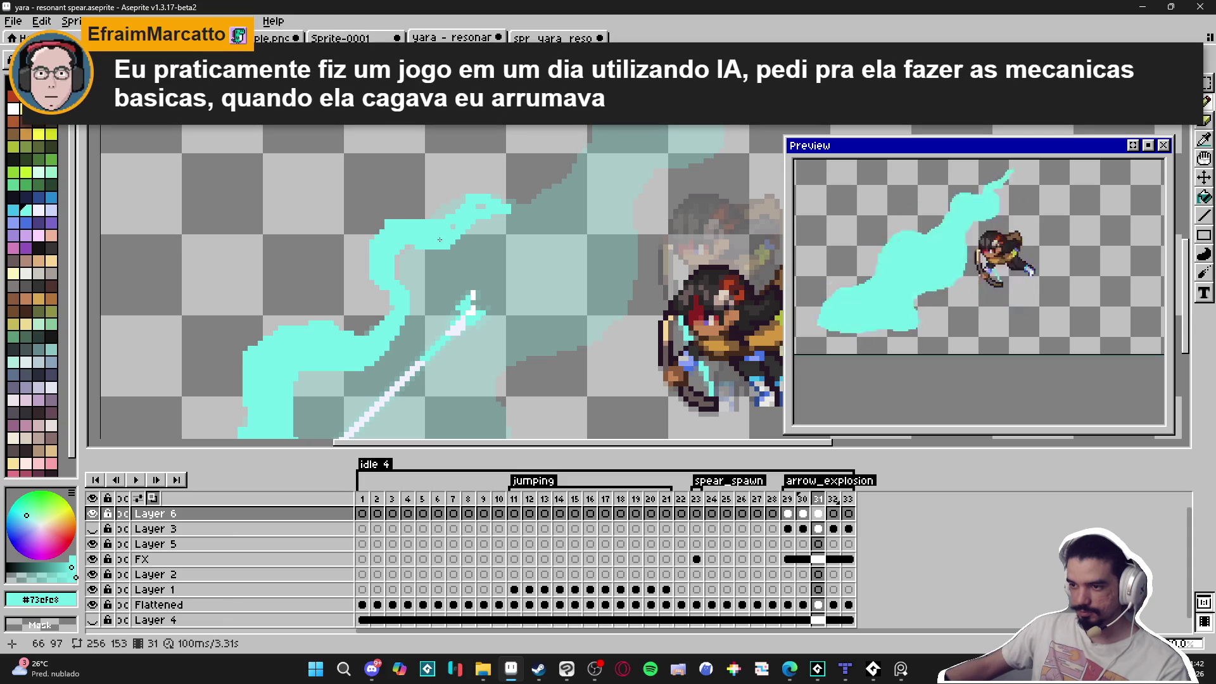
{"action": "scroll", "coordinate": [506, 211], "scroll_direction": "down", "scroll_amount": 3}
{"action": "scroll", "coordinate": [488, 218], "scroll_direction": "right", "scroll_amount": 2}
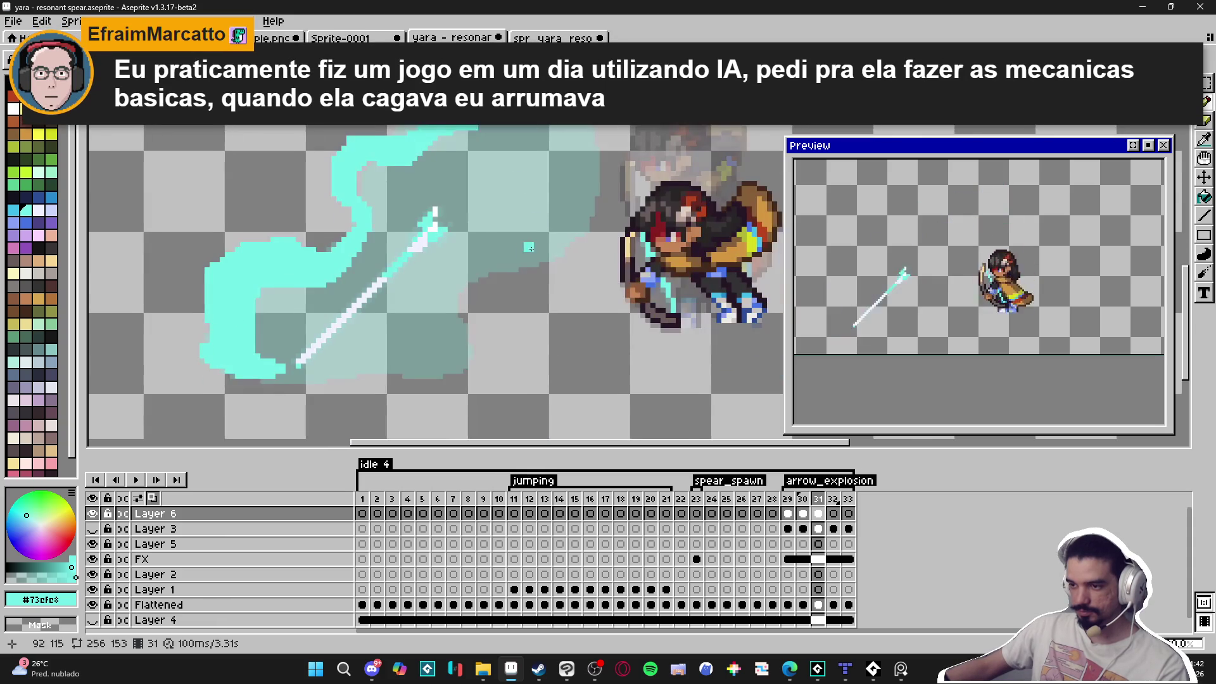
{"action": "scroll", "coordinate": [469, 200], "scroll_direction": "up", "scroll_amount": 2}
{"action": "scroll", "coordinate": [469, 201], "scroll_direction": "right", "scroll_amount": 1}
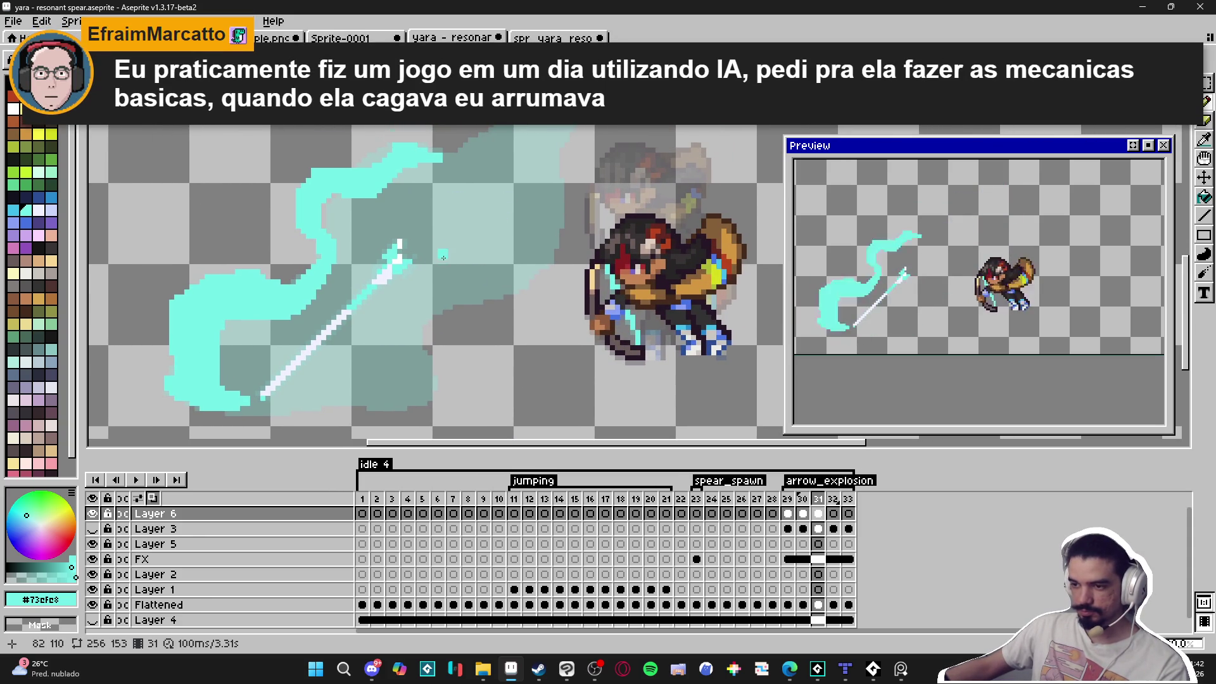
{"action": "scroll", "coordinate": [504, 219], "scroll_direction": "up", "scroll_amount": 1}
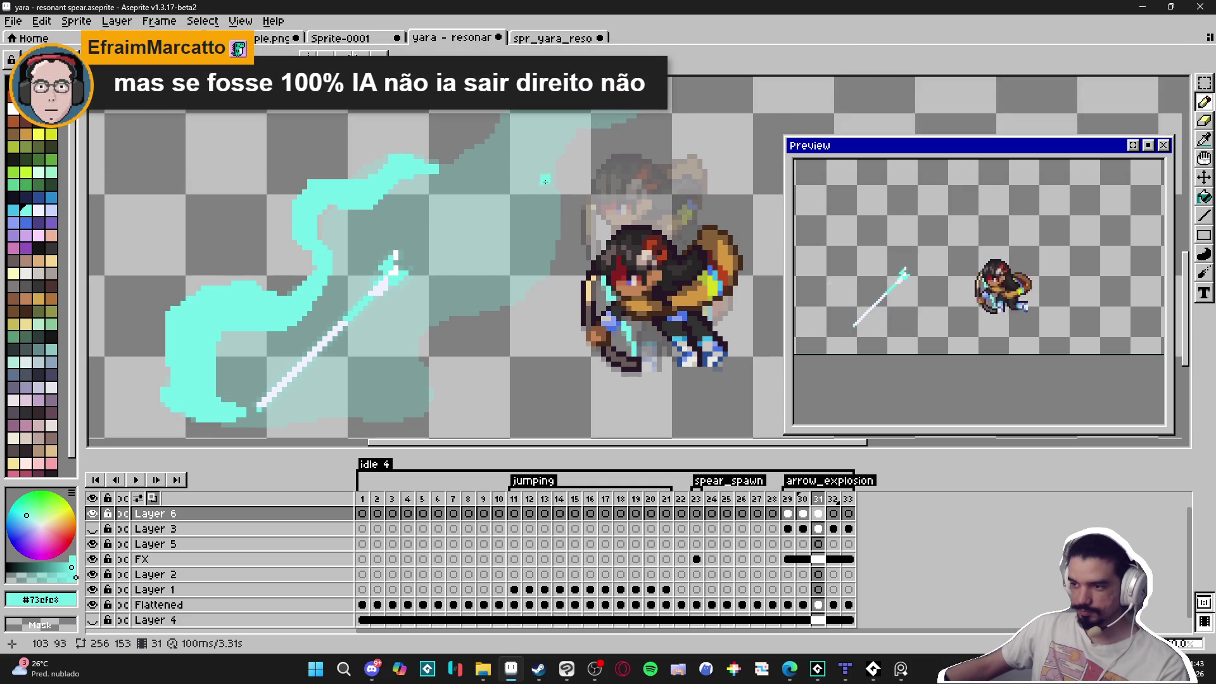
Outline three cyan flame wisps rising past the archer and fill the enclosed loop cyan.
{"action": "mouse_move", "coordinate": [550, 157]}
{"action": "left_mouse_down"}
{"action": "mouse_move", "coordinate": [580, 215]}
{"action": "mouse_move", "coordinate": [575, 282]}
{"action": "mouse_move", "coordinate": [550, 293]}
{"action": "mouse_move", "coordinate": [453, 287]}
{"action": "mouse_move", "coordinate": [424, 317]}
{"action": "mouse_move", "coordinate": [437, 353]}
{"action": "mouse_move", "coordinate": [478, 391]}
{"action": "mouse_move", "coordinate": [404, 419]}
{"action": "mouse_move", "coordinate": [374, 400]}
{"action": "mouse_move", "coordinate": [316, 410]}
{"action": "mouse_move", "coordinate": [353, 381]}
{"action": "mouse_move", "coordinate": [414, 391]}
{"action": "mouse_move", "coordinate": [393, 309]}
{"action": "mouse_move", "coordinate": [465, 225]}
{"action": "mouse_move", "coordinate": [533, 257]}
{"action": "mouse_move", "coordinate": [547, 284]}
{"action": "left_mouse_up"}
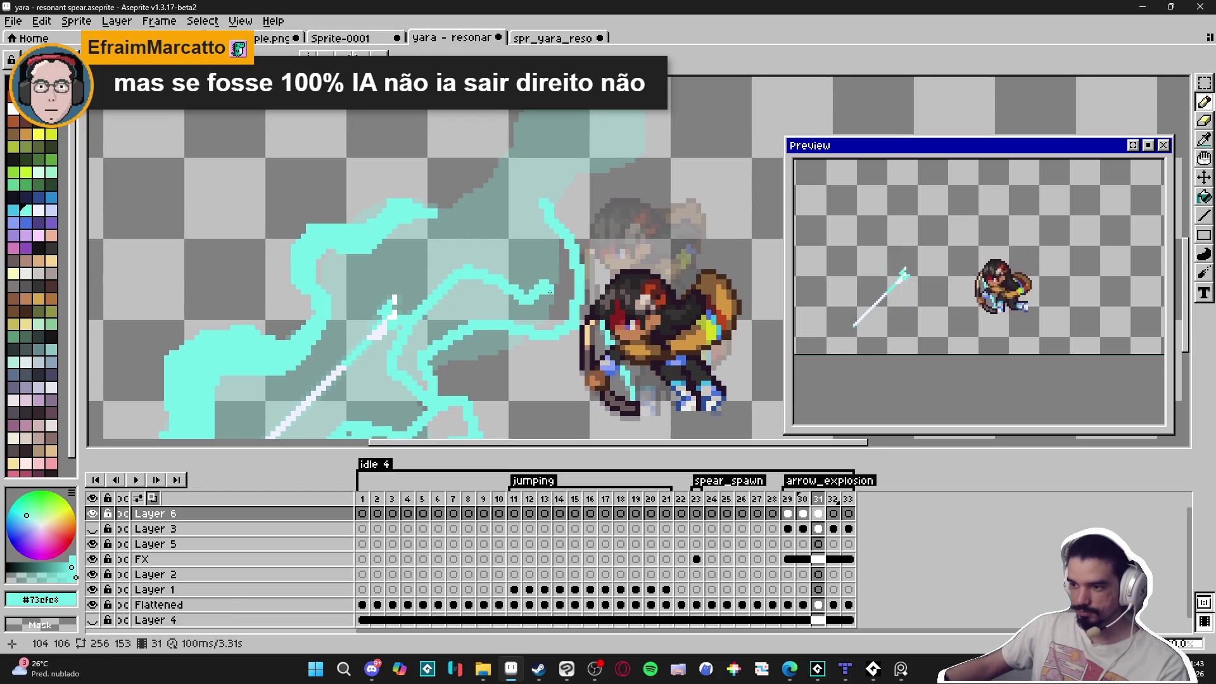
{"action": "mouse_move", "coordinate": [515, 227]}
{"action": "left_mouse_down"}
{"action": "mouse_move", "coordinate": [545, 155]}
{"action": "mouse_move", "coordinate": [586, 151]}
{"action": "mouse_move", "coordinate": [615, 165]}
{"action": "mouse_move", "coordinate": [642, 222]}
{"action": "left_mouse_up"}
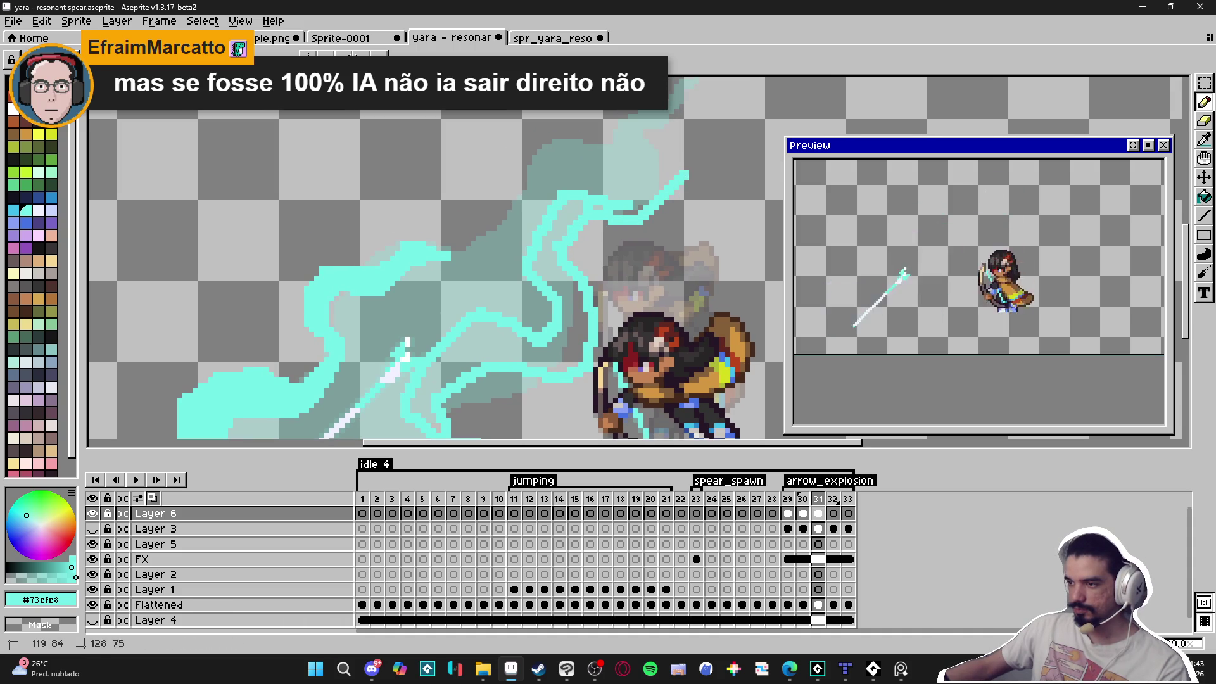
{"action": "mouse_move", "coordinate": [648, 145]}
{"action": "left_mouse_down"}
{"action": "mouse_move", "coordinate": [632, 227]}
{"action": "mouse_move", "coordinate": [639, 202]}
{"action": "mouse_move", "coordinate": [659, 212]}
{"action": "mouse_move", "coordinate": [670, 188]}
{"action": "mouse_move", "coordinate": [666, 171]}
{"action": "mouse_move", "coordinate": [607, 232]}
{"action": "mouse_move", "coordinate": [630, 276]}
{"action": "mouse_move", "coordinate": [609, 286]}
{"action": "mouse_move", "coordinate": [586, 254]}
{"action": "mouse_move", "coordinate": [586, 95]}
{"action": "left_mouse_up"}
{"action": "key", "text": "g"}
{"action": "left_click", "coordinate": [641, 250]}
{"action": "left_click_drag", "start_coordinate": [414, 404], "coordinate": [451, 342]}
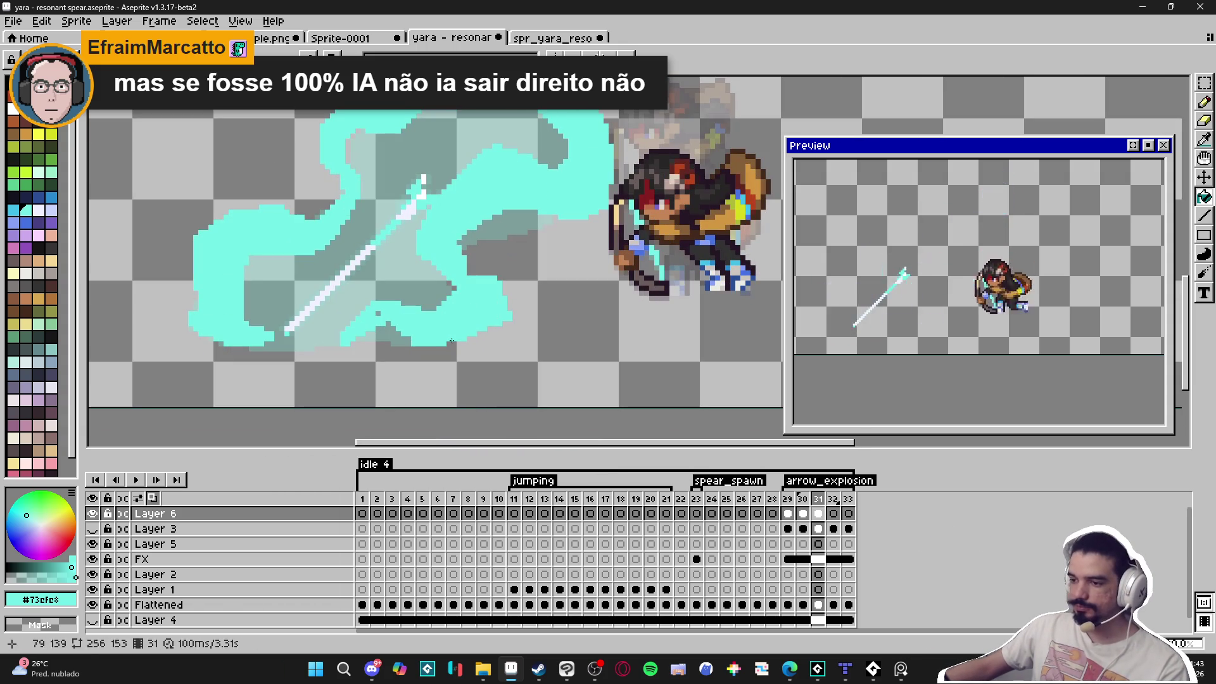
Patch the small gap in the cyan flame with the Pencil.
{"action": "key", "text": "b"}
{"action": "scroll", "coordinate": [381, 314], "scroll_direction": "up", "scroll_amount": 3}
{"action": "scroll", "coordinate": [444, 323], "scroll_direction": "right", "scroll_amount": 3}
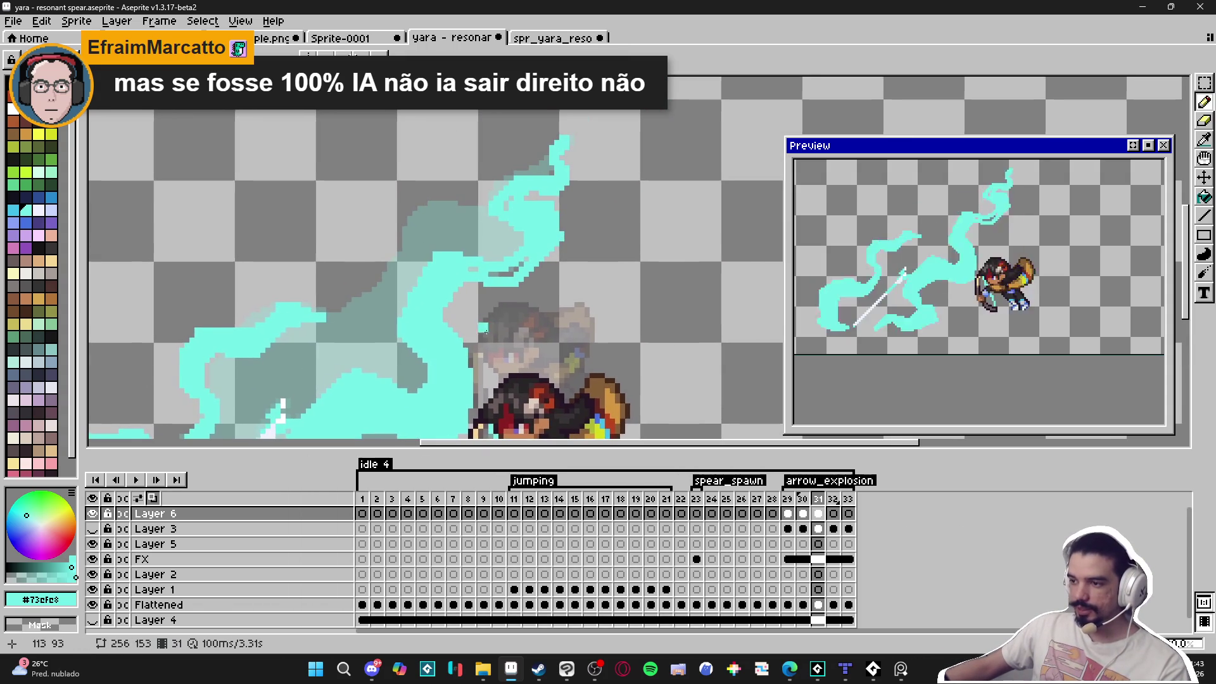
{"action": "left_click_drag", "start_coordinate": [489, 277], "coordinate": [519, 276]}
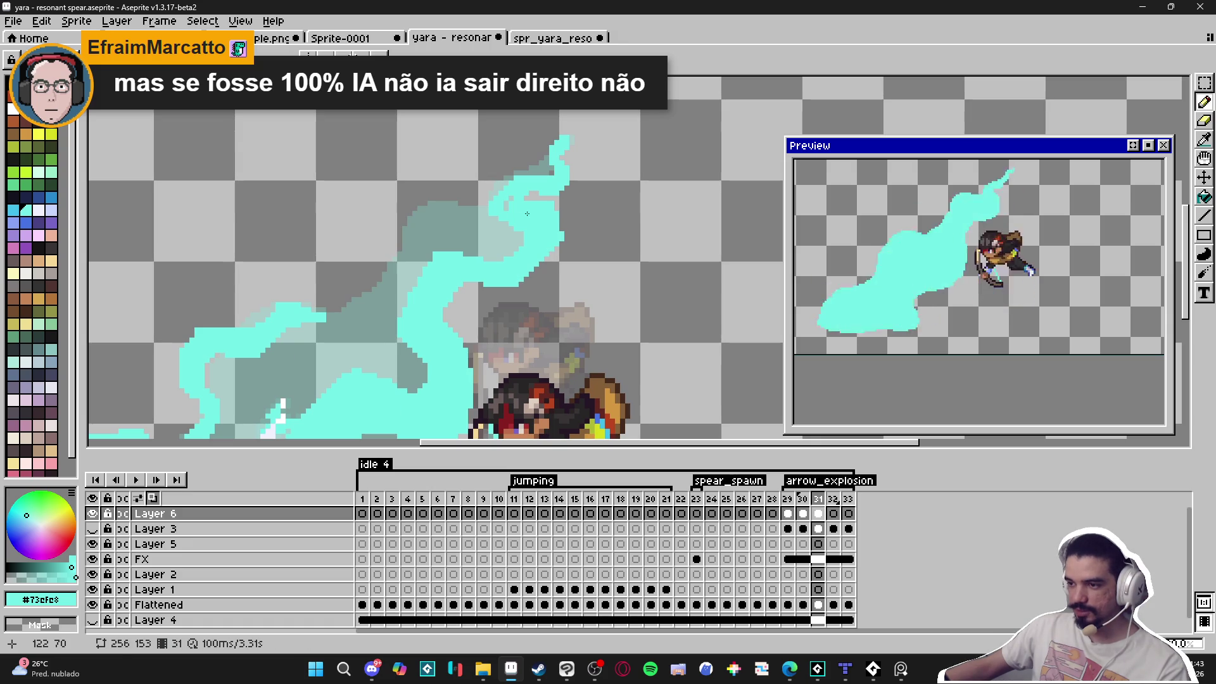
Draw another cyan stroke across the flame around the spear.
{"action": "scroll", "coordinate": [481, 228], "scroll_direction": "left", "scroll_amount": 2}
{"action": "scroll", "coordinate": [447, 269], "scroll_direction": "down", "scroll_amount": 2}
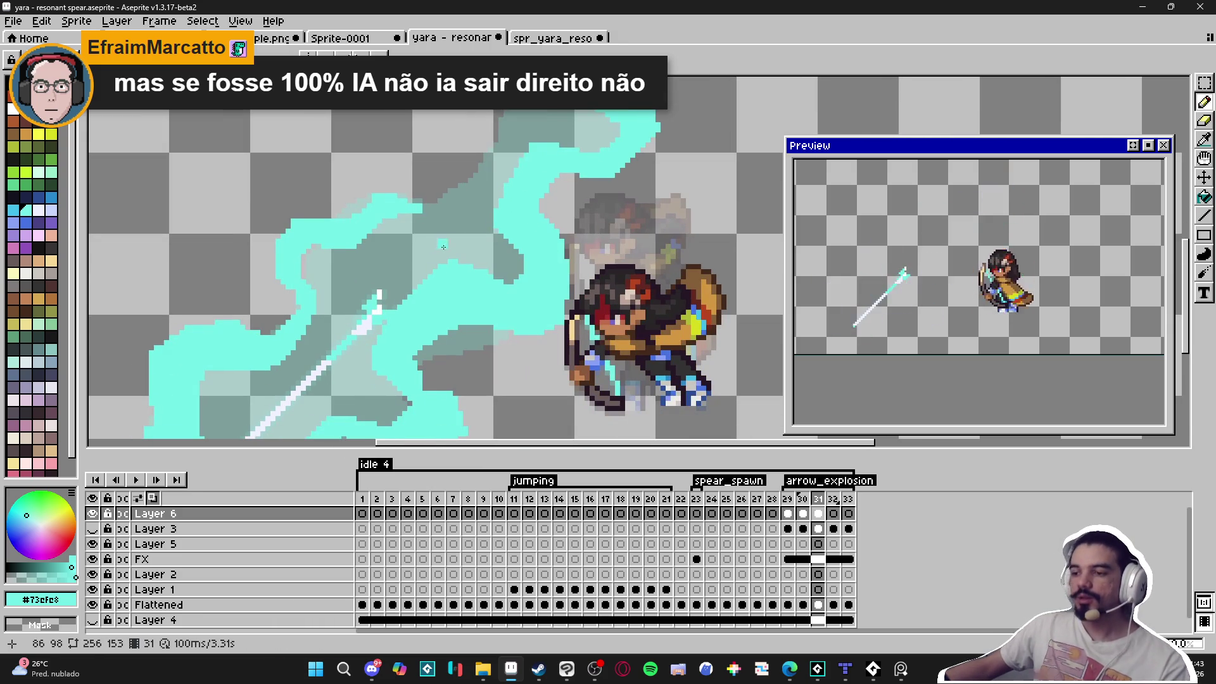
{"action": "scroll", "coordinate": [403, 265], "scroll_direction": "down", "scroll_amount": 1}
{"action": "scroll", "coordinate": [404, 304], "scroll_direction": "left", "scroll_amount": 1}
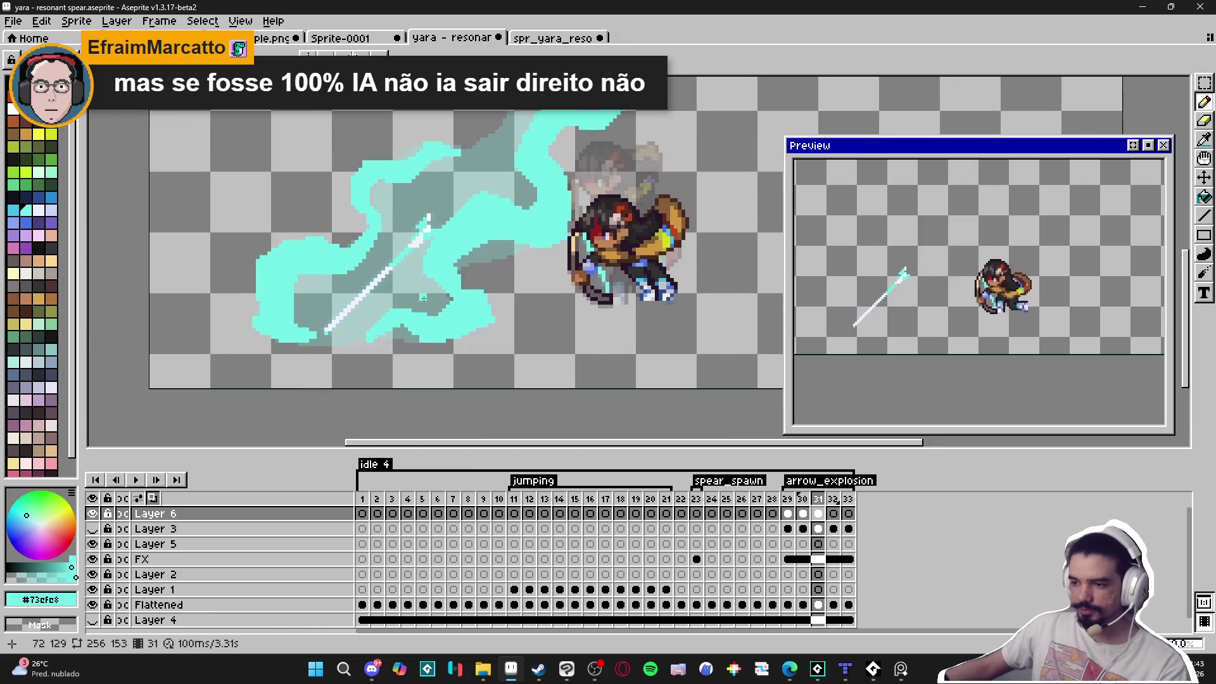
{"action": "scroll", "coordinate": [406, 343], "scroll_direction": "up", "scroll_amount": 2}
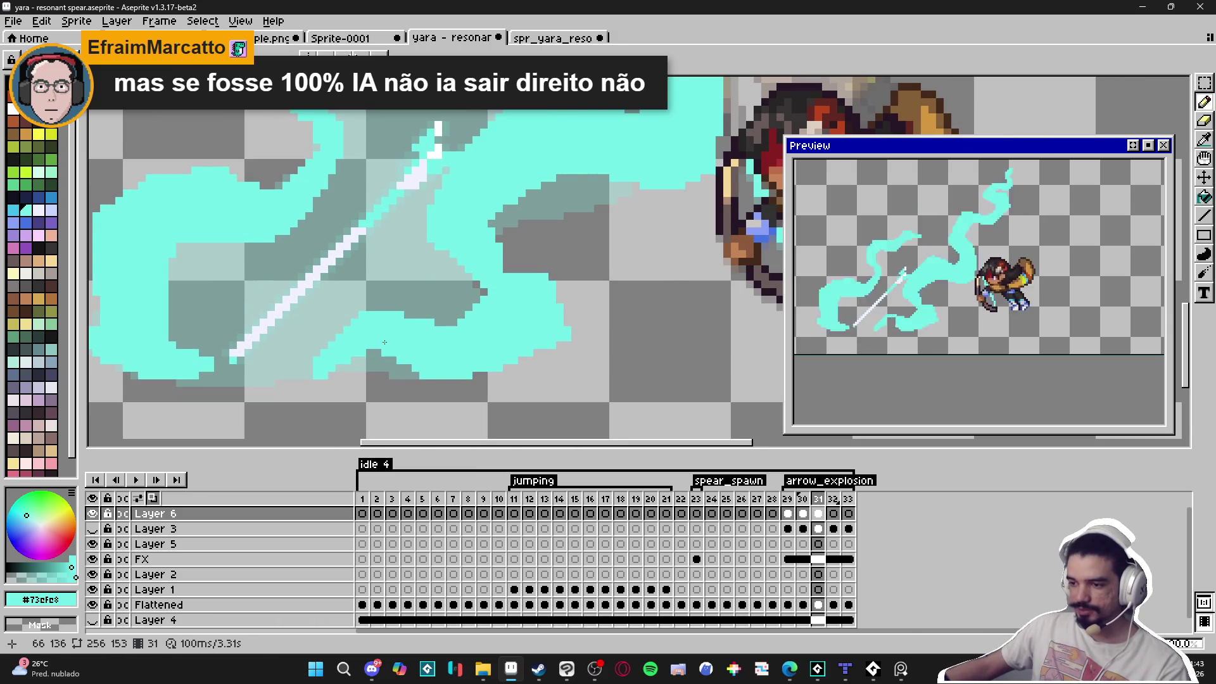
{"action": "left_click_drag", "start_coordinate": [308, 333], "coordinate": [360, 380]}
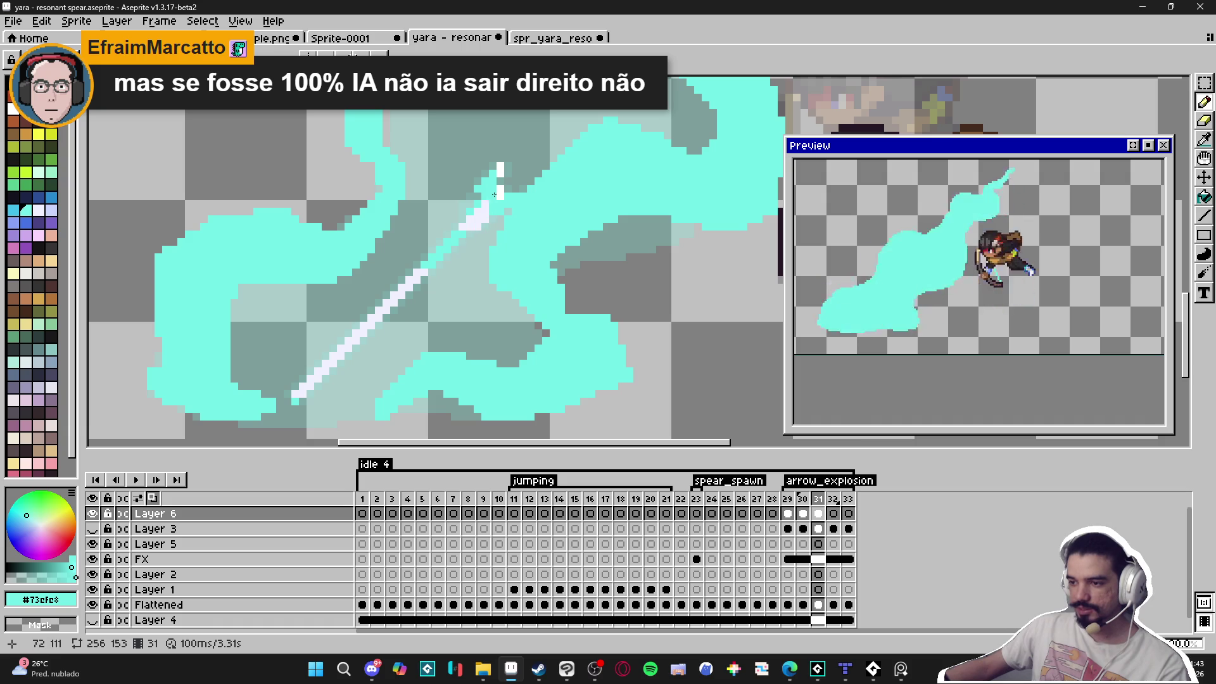
{"action": "scroll", "coordinate": [505, 256], "scroll_direction": "up", "scroll_amount": 2}
{"action": "mouse_move", "coordinate": [562, 179]}
{"action": "left_mouse_down"}
{"action": "mouse_move", "coordinate": [408, 201]}
{"action": "mouse_move", "coordinate": [406, 333]}
{"action": "left_mouse_up"}
Paint cyan over the spear up to the flame top, and bucket-fill the flame's grey gaps and white spear pixels.
{"action": "left_click_drag", "start_coordinate": [403, 243], "coordinate": [438, 130]}
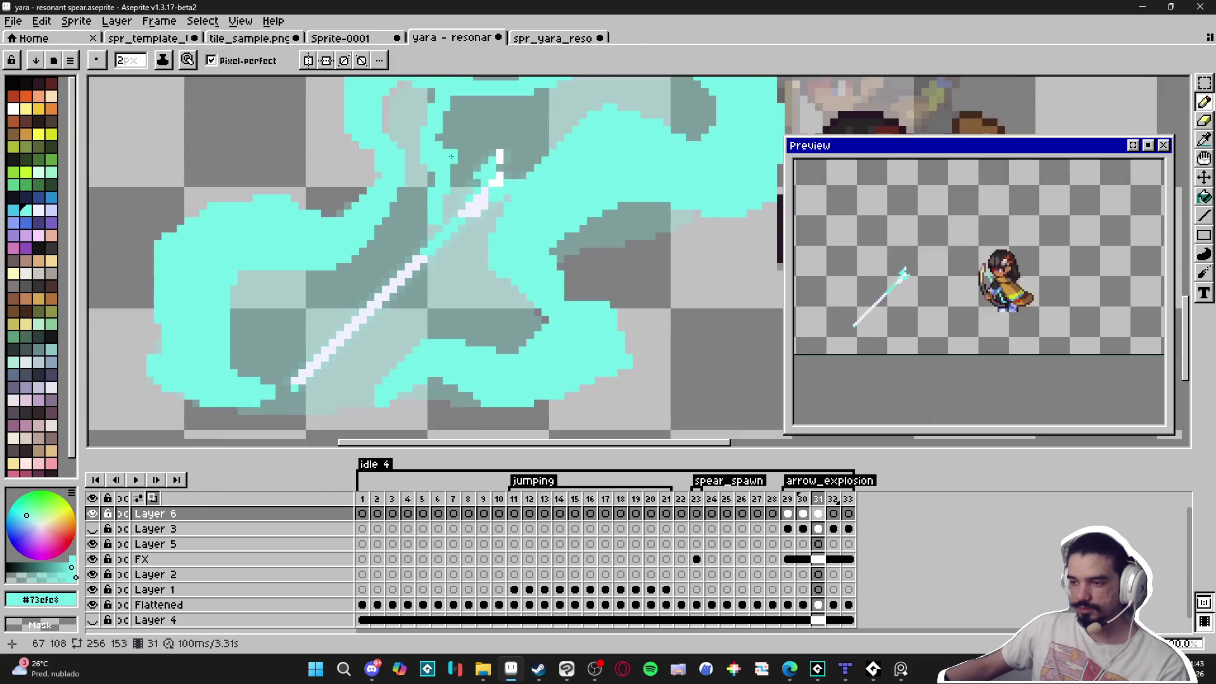
{"action": "mouse_move", "coordinate": [441, 202]}
{"action": "left_mouse_down"}
{"action": "mouse_move", "coordinate": [345, 295]}
{"action": "mouse_move", "coordinate": [298, 272]}
{"action": "mouse_move", "coordinate": [339, 277]}
{"action": "mouse_move", "coordinate": [278, 324]}
{"action": "mouse_move", "coordinate": [305, 376]}
{"action": "mouse_move", "coordinate": [334, 394]}
{"action": "mouse_move", "coordinate": [355, 313]}
{"action": "mouse_move", "coordinate": [423, 273]}
{"action": "left_mouse_up"}
{"action": "left_click_drag", "start_coordinate": [447, 180], "coordinate": [486, 115]}
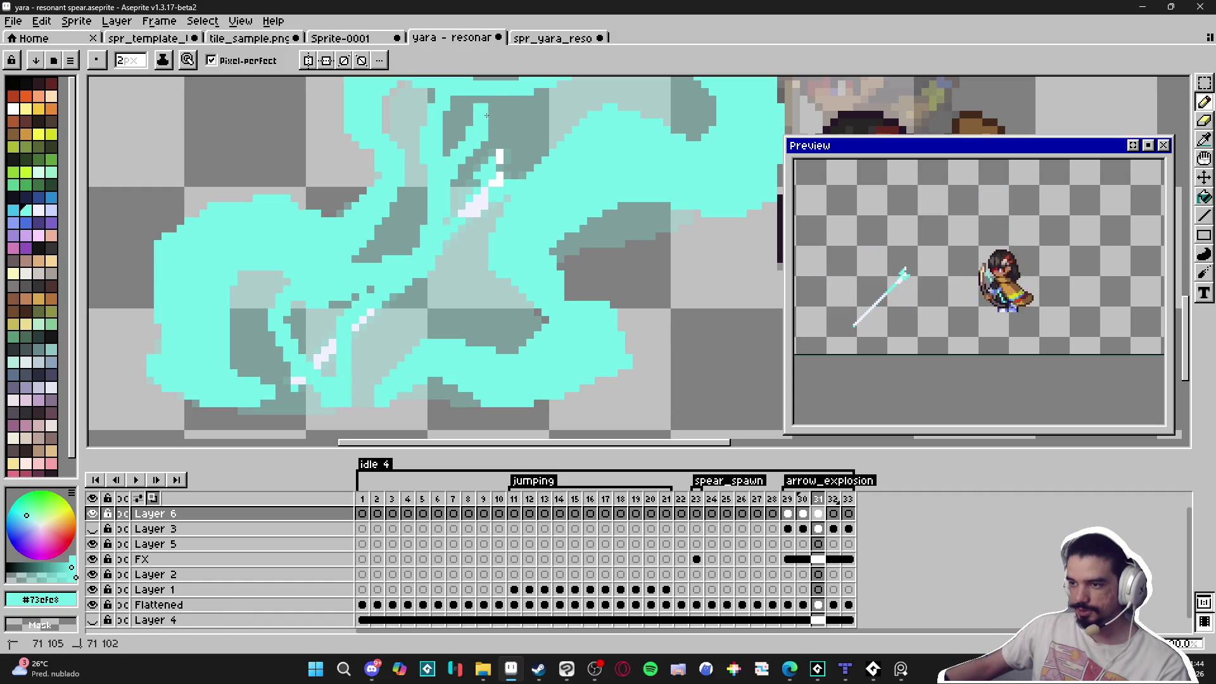
{"action": "key", "text": "g"}
{"action": "left_click", "coordinate": [467, 117]}
{"action": "left_click", "coordinate": [320, 352]}
{"action": "key", "text": "b"}
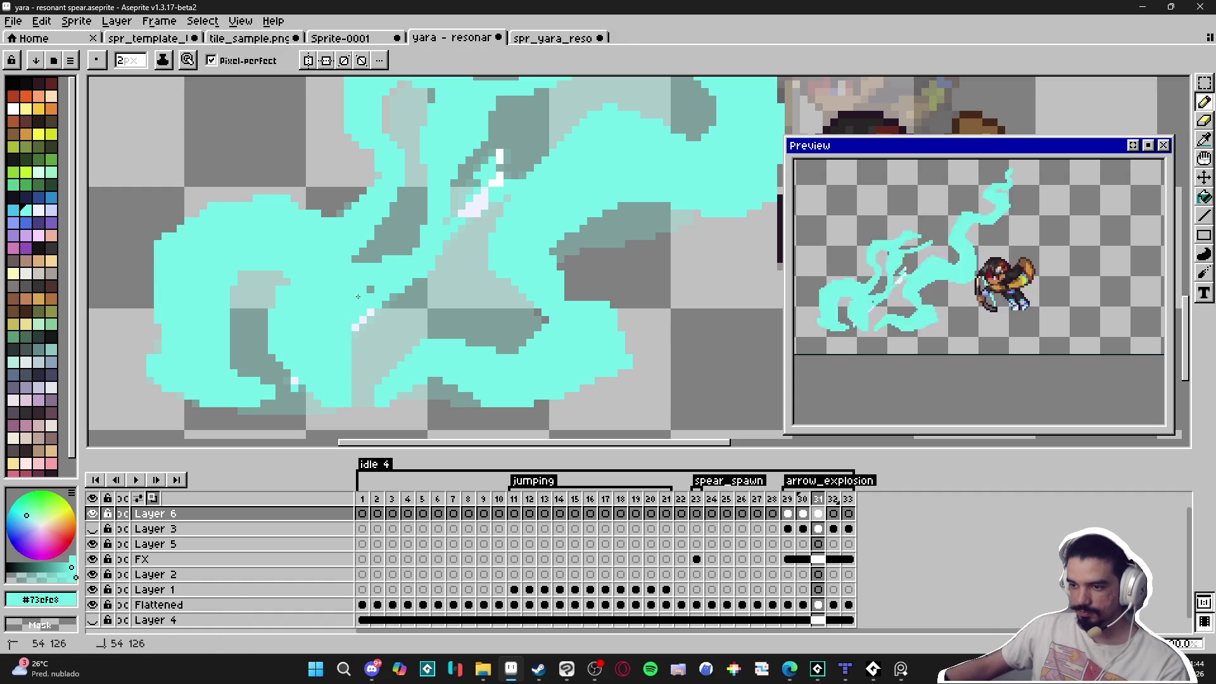
Add a cyan flame wisp rising upward and touch up a few pixels inside the flame.
{"action": "mouse_move", "coordinate": [381, 285]}
{"action": "left_mouse_down"}
{"action": "mouse_move", "coordinate": [349, 358]}
{"action": "mouse_move", "coordinate": [373, 366]}
{"action": "left_mouse_up"}
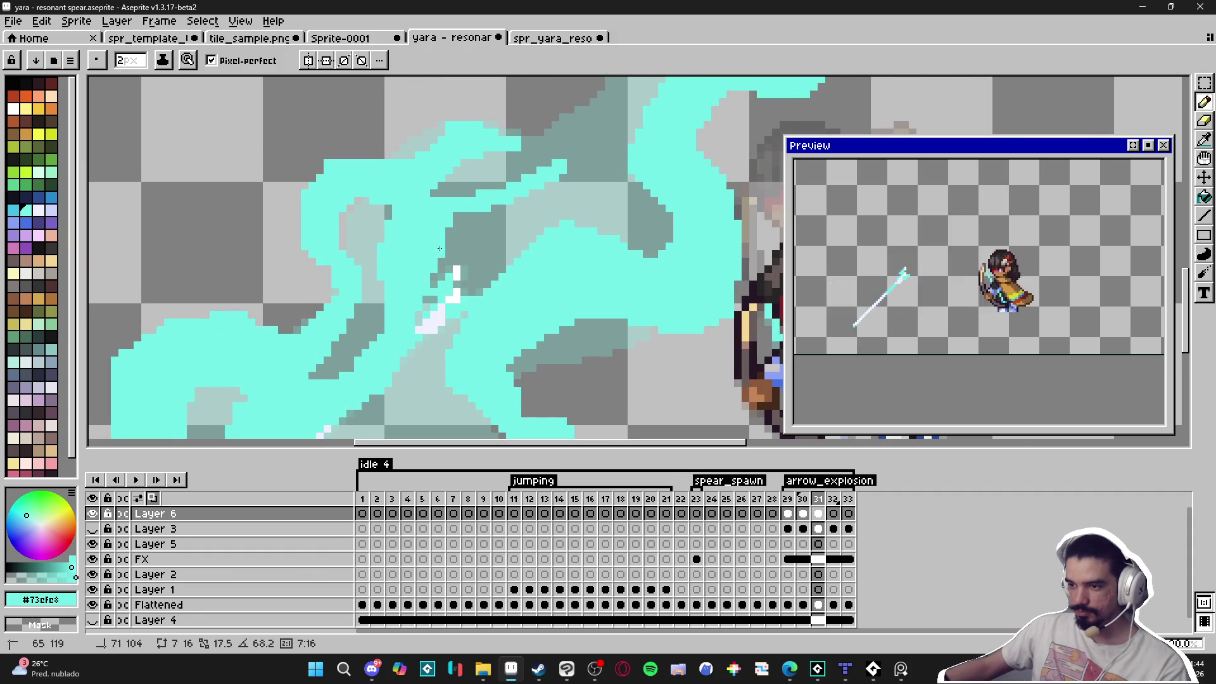
{"action": "scroll", "coordinate": [435, 301], "scroll_direction": "up", "scroll_amount": 3}
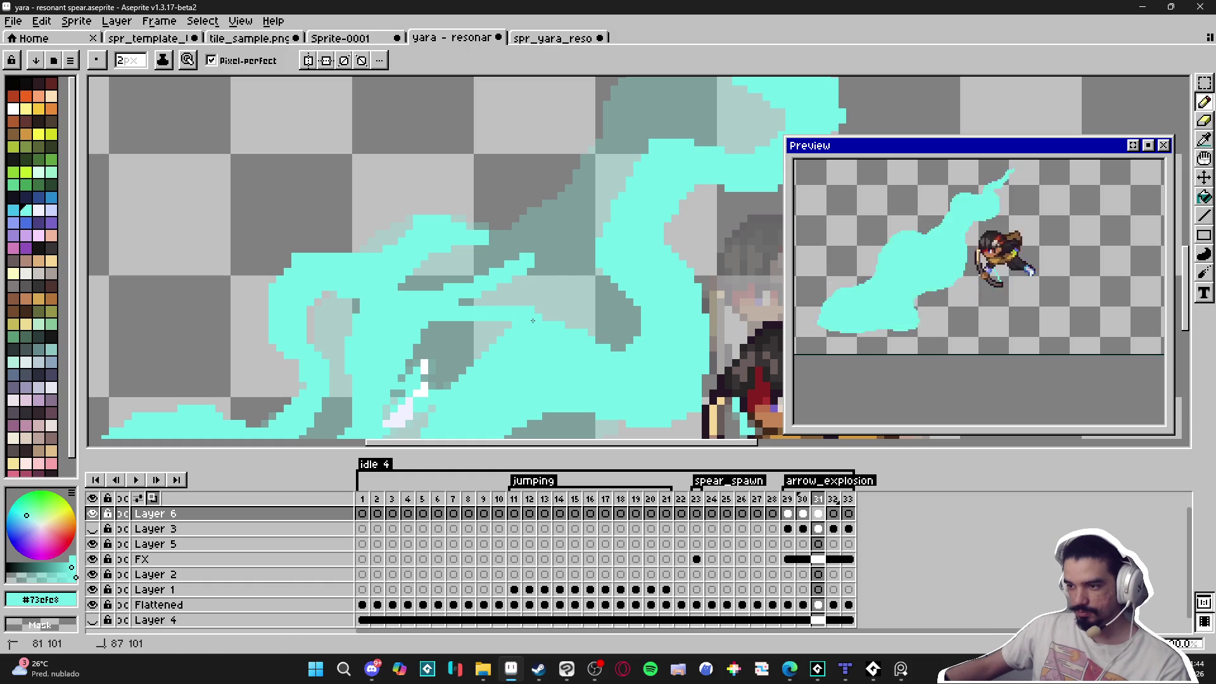
{"action": "mouse_move", "coordinate": [532, 321]}
{"action": "left_mouse_down"}
{"action": "mouse_move", "coordinate": [572, 272]}
{"action": "mouse_move", "coordinate": [551, 193]}
{"action": "mouse_move", "coordinate": [531, 237]}
{"action": "left_mouse_up"}
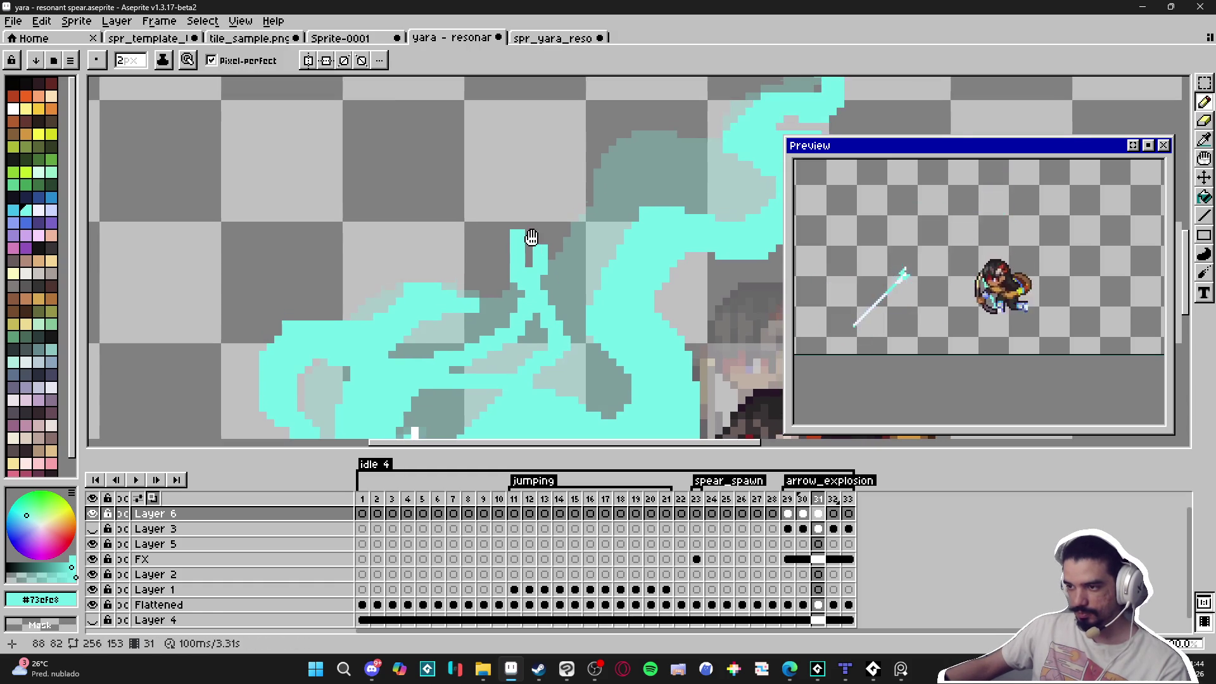
{"action": "mouse_move", "coordinate": [537, 339]}
{"action": "left_mouse_down"}
{"action": "mouse_move", "coordinate": [592, 320]}
{"action": "mouse_move", "coordinate": [529, 226]}
{"action": "left_mouse_up"}
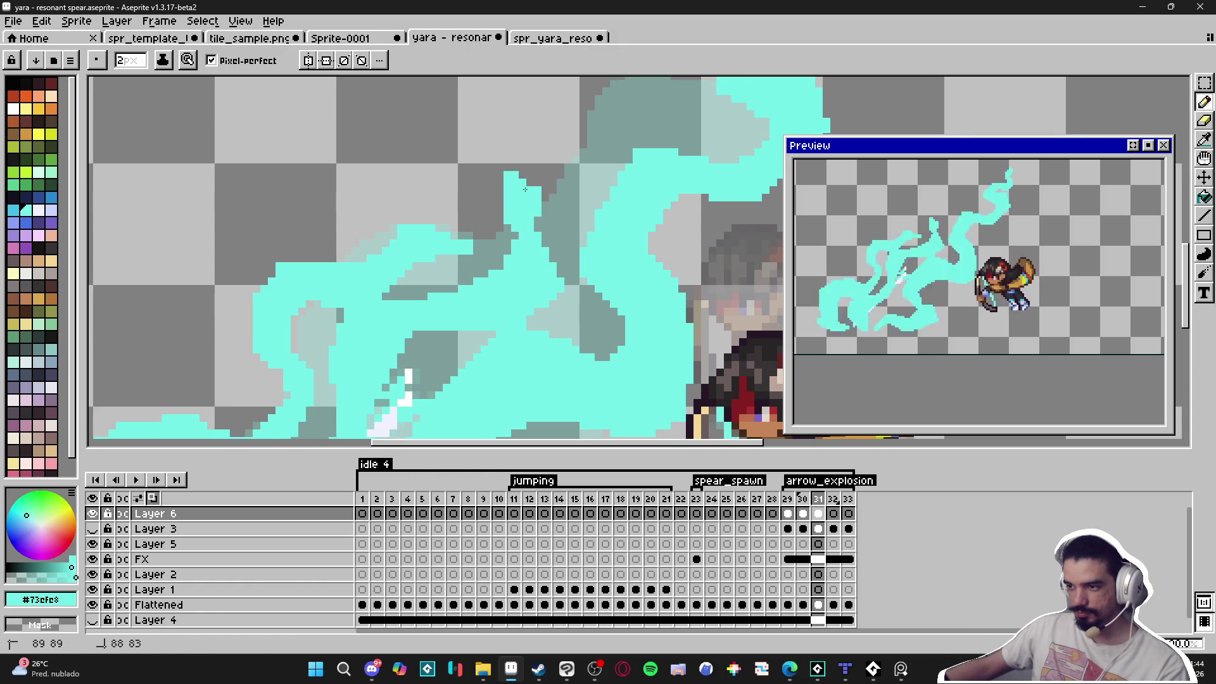
{"action": "mouse_move", "coordinate": [535, 179]}
{"action": "left_mouse_down"}
{"action": "mouse_move", "coordinate": [510, 263]}
{"action": "mouse_move", "coordinate": [580, 226]}
{"action": "mouse_move", "coordinate": [585, 158]}
{"action": "mouse_move", "coordinate": [645, 187]}
{"action": "left_mouse_up"}
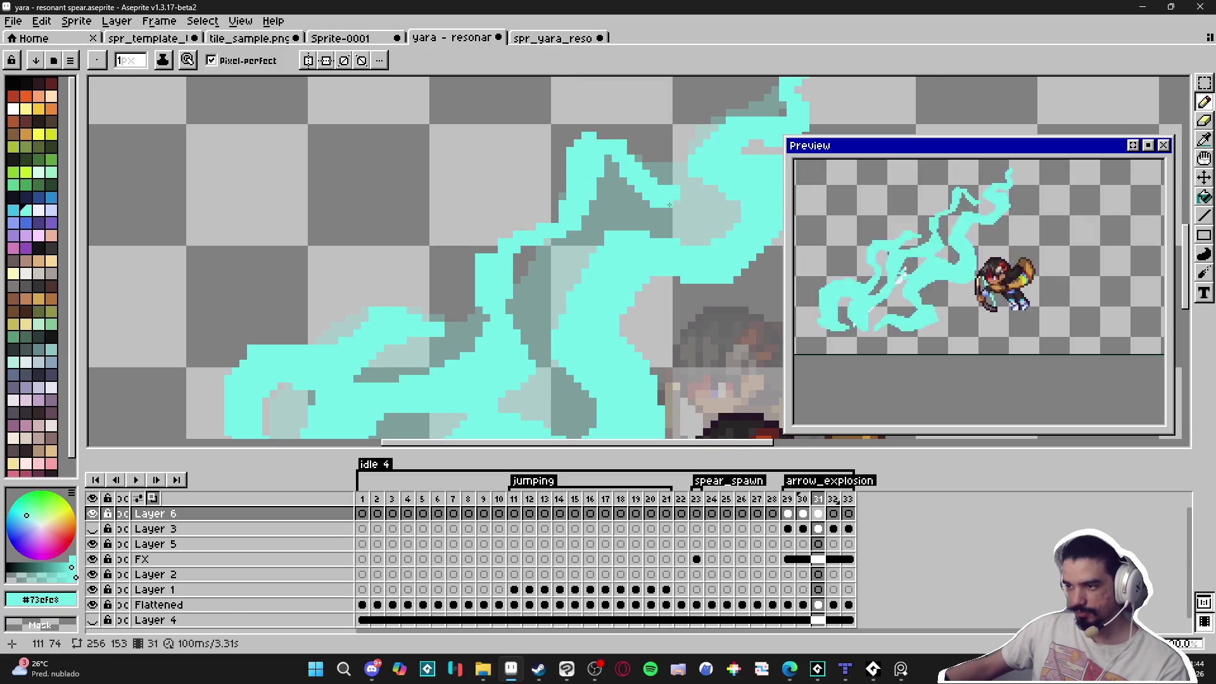
{"action": "scroll", "coordinate": [673, 201], "scroll_direction": "down", "scroll_amount": 4}
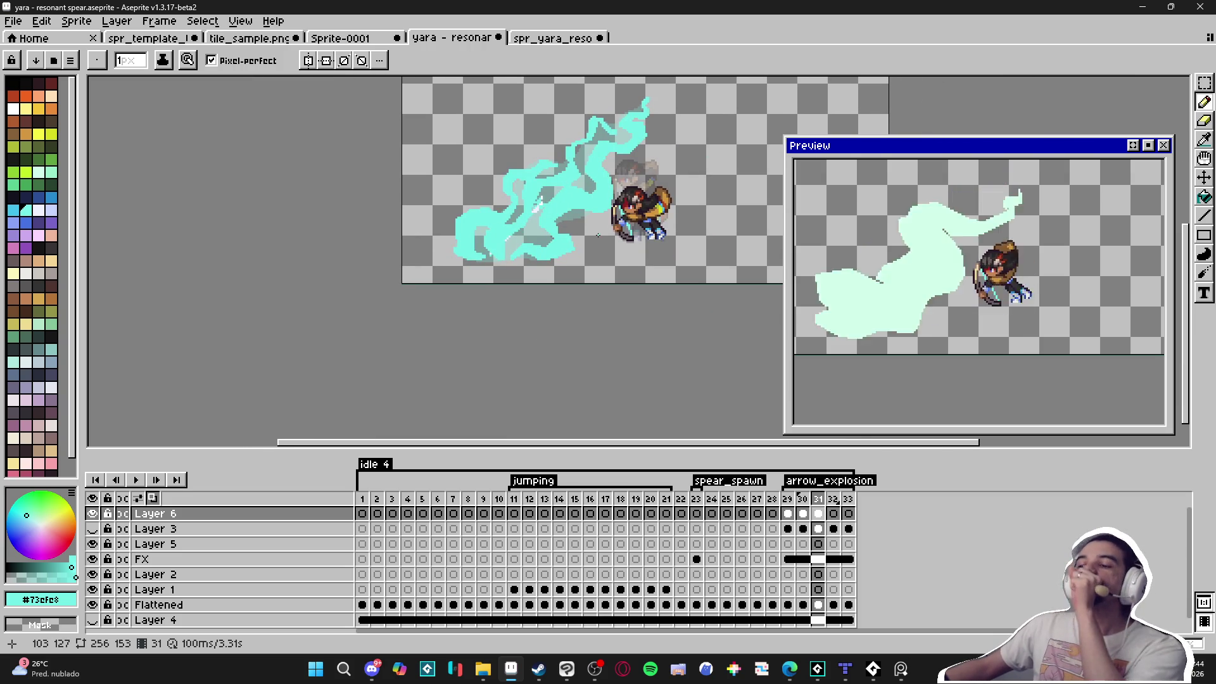
{"action": "scroll", "coordinate": [487, 190], "scroll_direction": "up", "scroll_amount": 5}
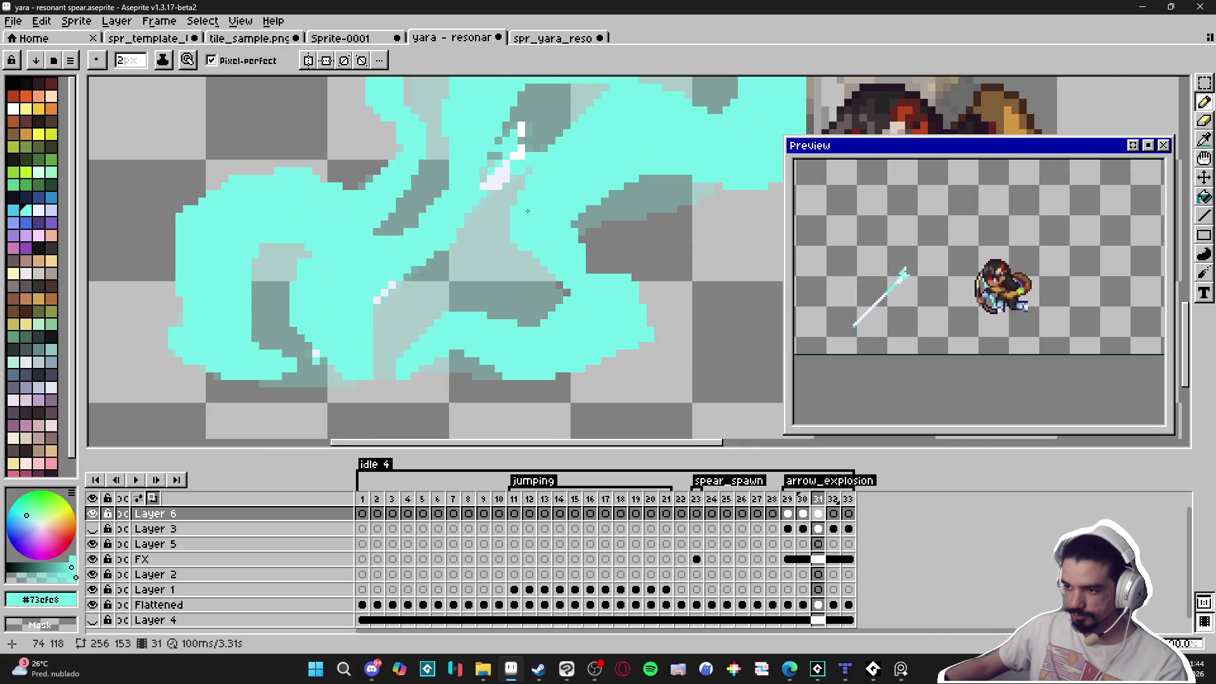
{"action": "left_click_drag", "start_coordinate": [477, 279], "coordinate": [477, 272]}
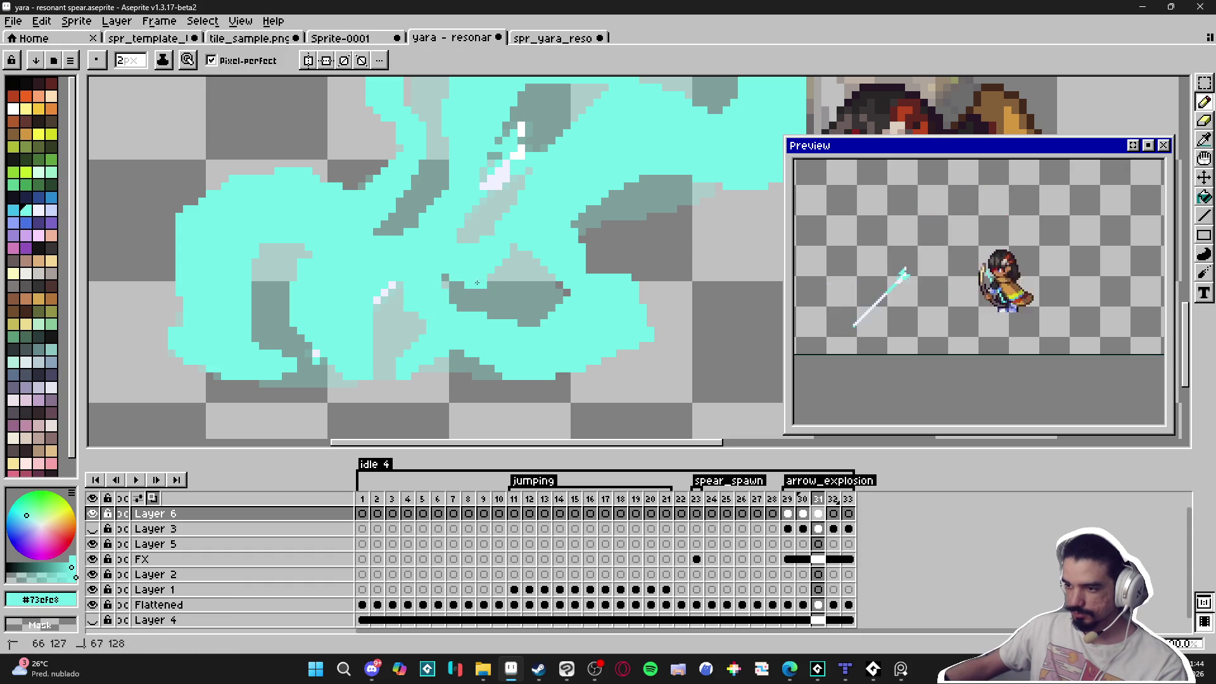
{"action": "scroll", "coordinate": [535, 246], "scroll_direction": "down", "scroll_amount": 5}
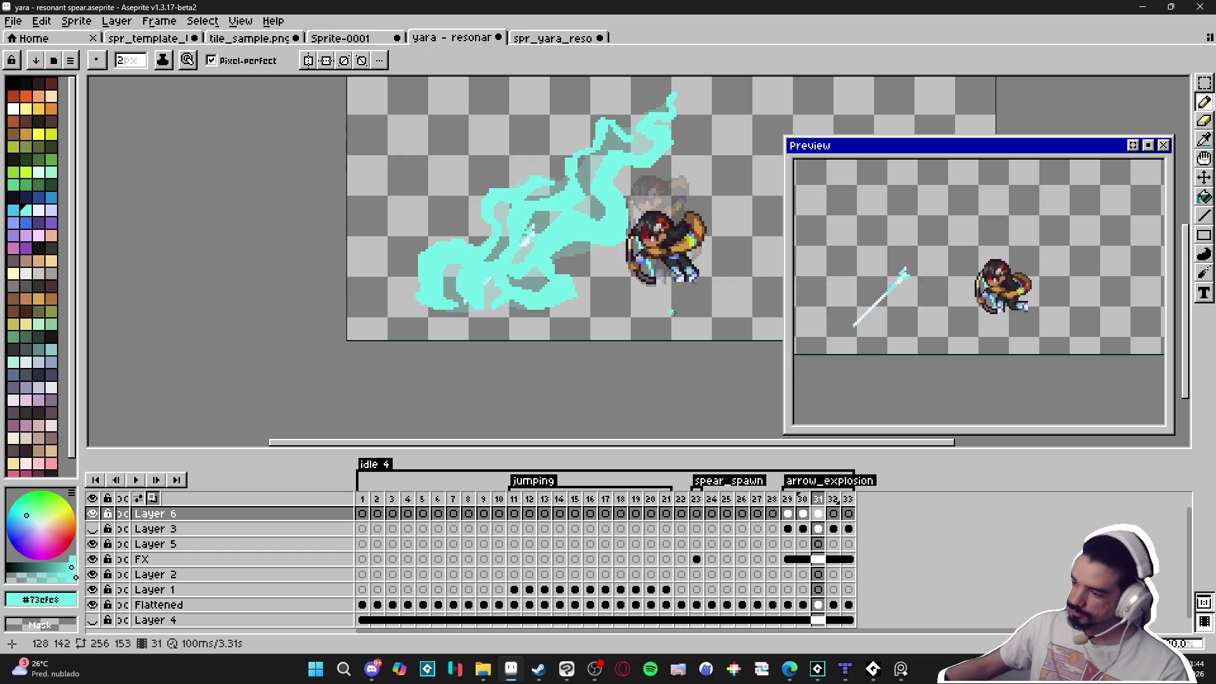
Set the preview to play all frames ignoring tags, and cancel a new tag for frames 29–33.
{"action": "right_click", "coordinate": [1148, 147]}
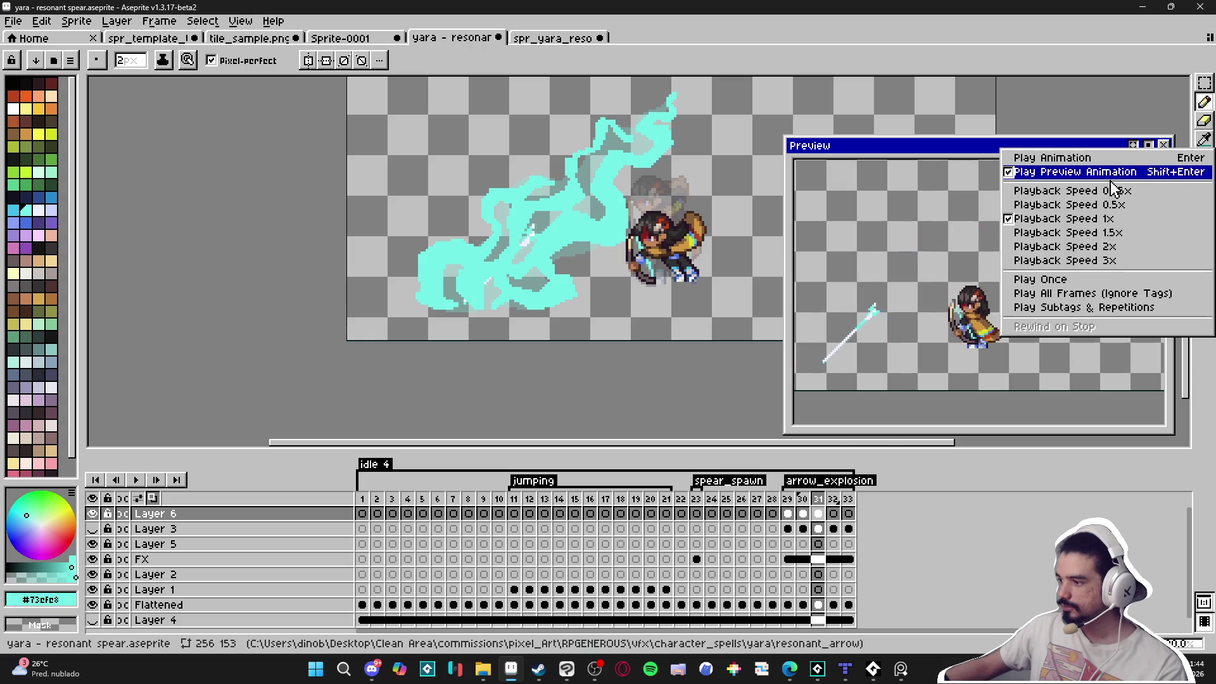
{"action": "left_click", "coordinate": [1095, 295]}
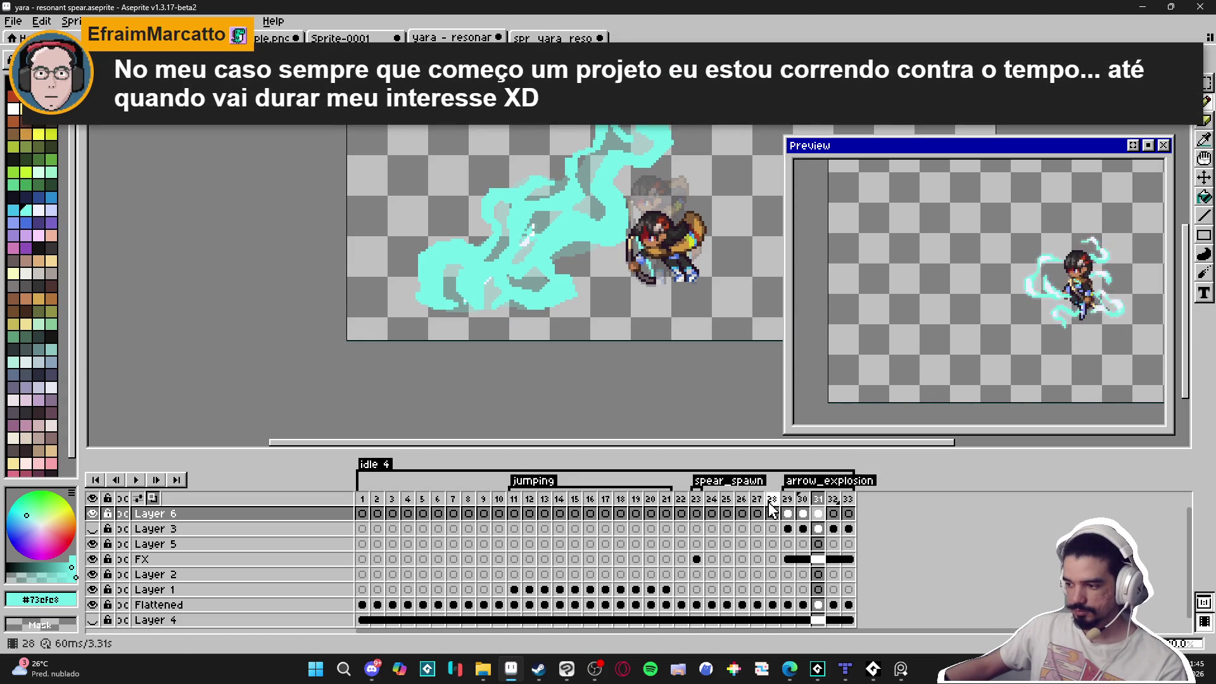
{"action": "left_click_drag", "start_coordinate": [787, 499], "coordinate": [853, 504]}
{"action": "right_click", "coordinate": [853, 505]}
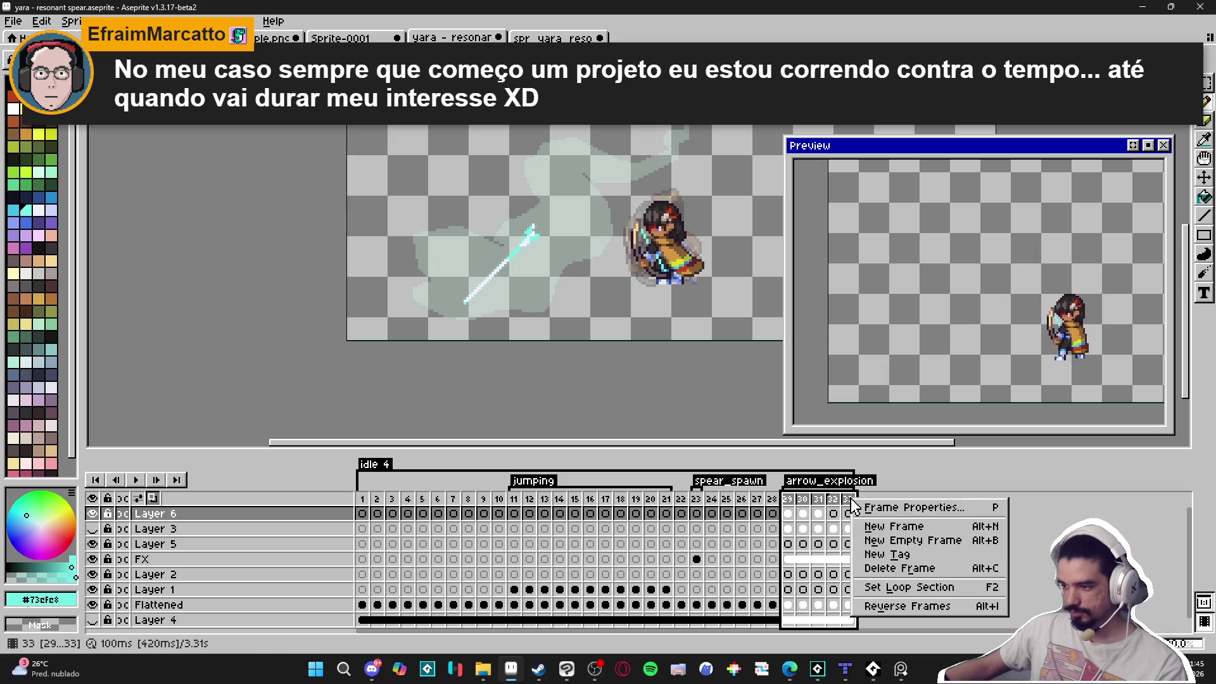
{"action": "left_click", "coordinate": [911, 556]}
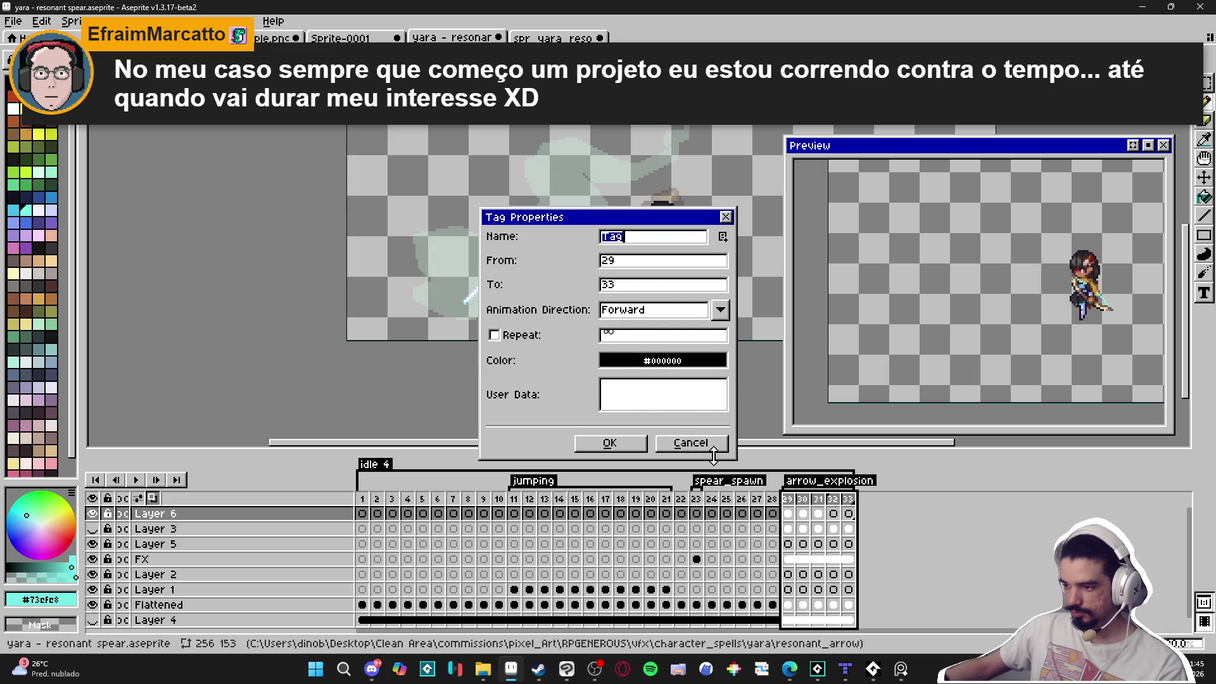
{"action": "left_click", "coordinate": [690, 443]}
Close frame properties for frames 29–33 unchanged, then step through frames 30 and 31.
{"action": "key", "text": "p"}
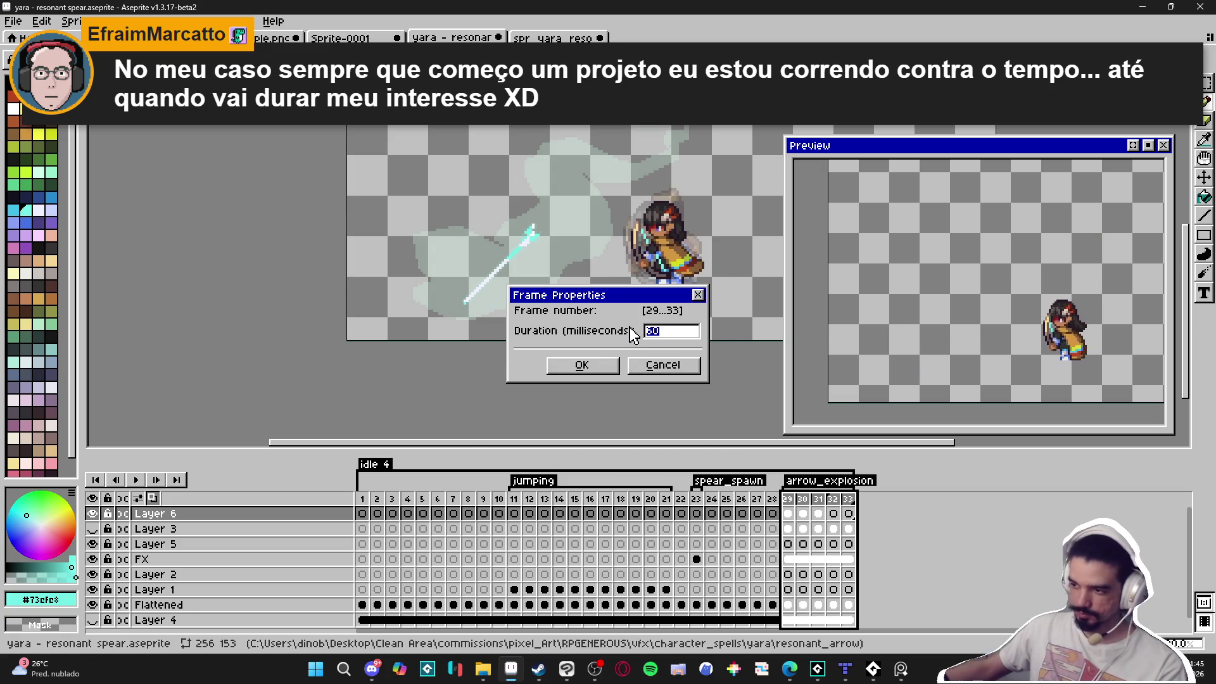
{"action": "left_click", "coordinate": [678, 366]}
{"action": "left_click", "coordinate": [803, 504]}
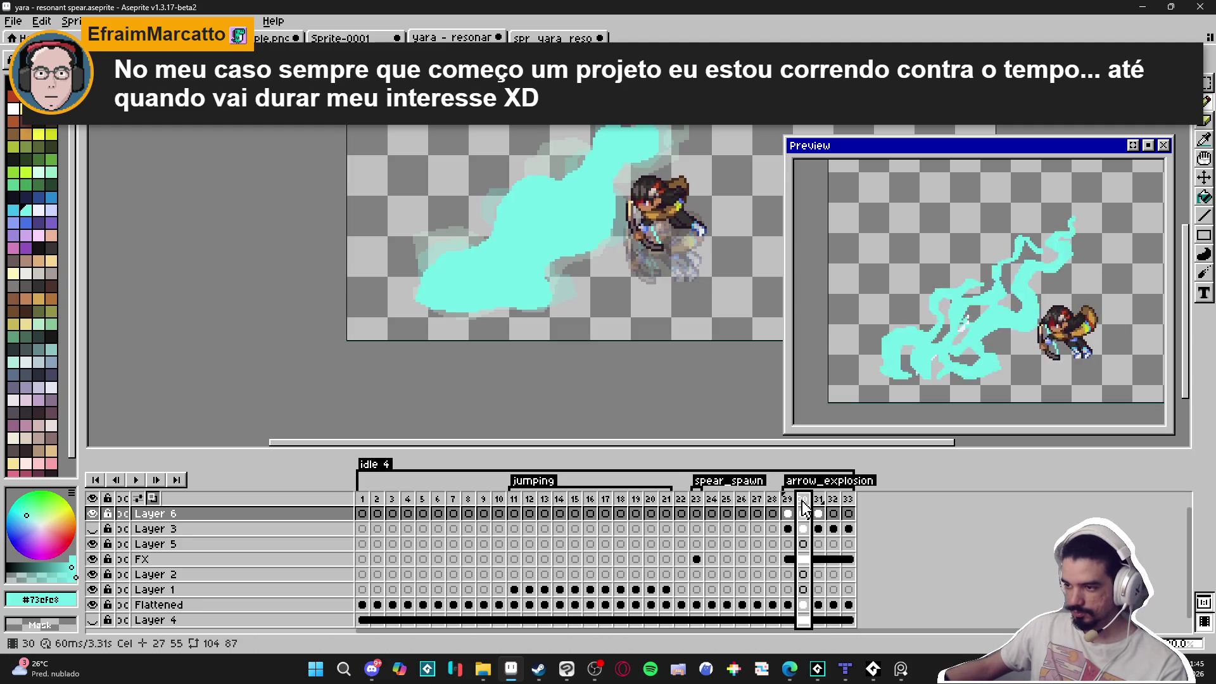
{"action": "left_click", "coordinate": [818, 500]}
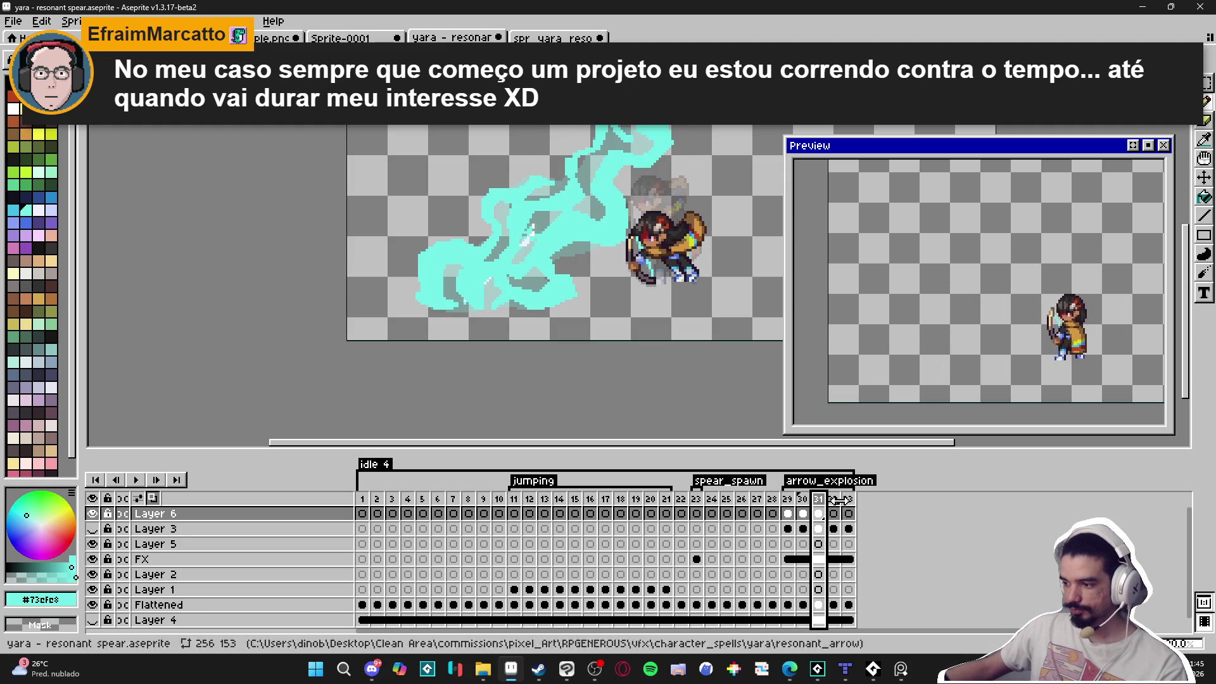
On frame 32, start the cyan trail outline with a dip that continues upward and curls left.
{"action": "left_click", "coordinate": [834, 499]}
{"action": "scroll", "coordinate": [443, 327], "scroll_direction": "up", "scroll_amount": 2}
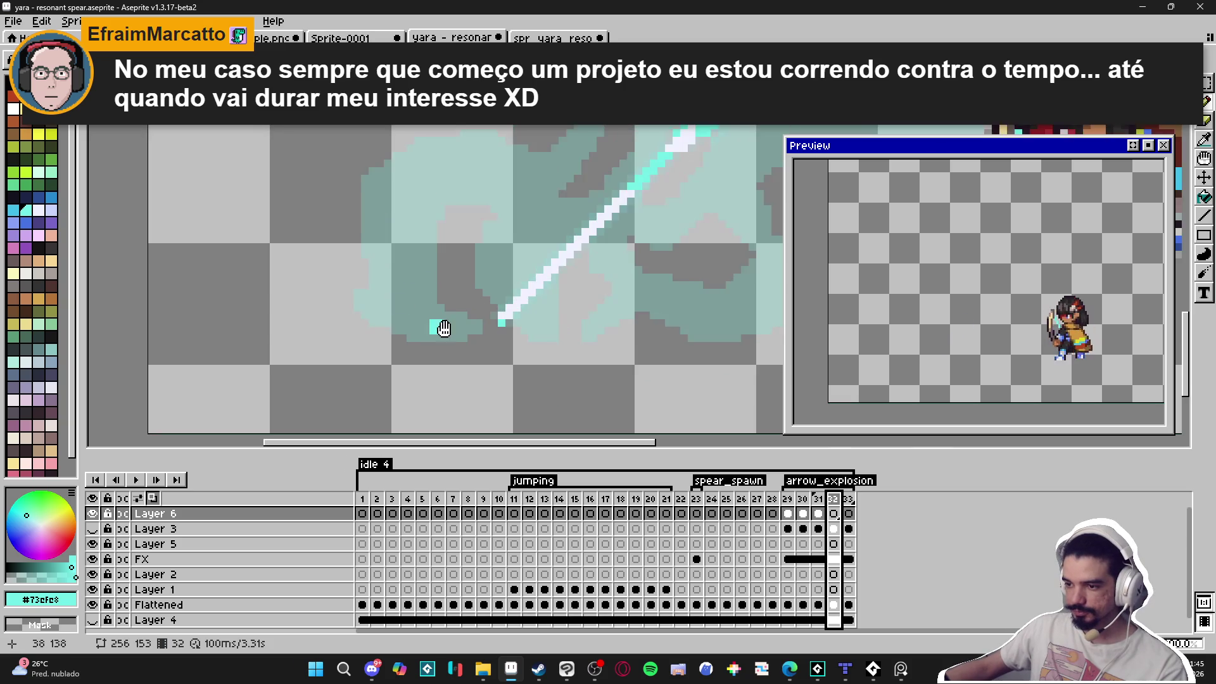
{"action": "scroll", "coordinate": [444, 328], "scroll_direction": "up", "scroll_amount": 1}
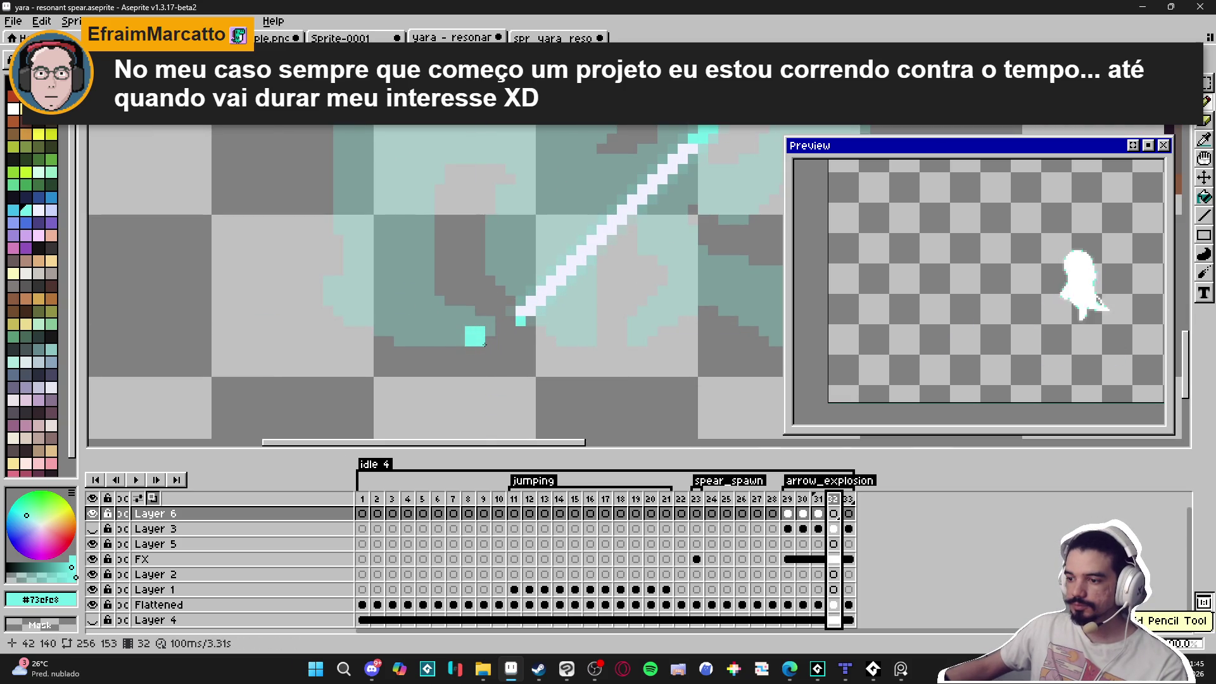
{"action": "mouse_move", "coordinate": [484, 343]}
{"action": "left_mouse_down"}
{"action": "mouse_move", "coordinate": [411, 342]}
{"action": "mouse_move", "coordinate": [310, 307]}
{"action": "mouse_move", "coordinate": [320, 259]}
{"action": "mouse_move", "coordinate": [345, 241]}
{"action": "mouse_move", "coordinate": [363, 309]}
{"action": "mouse_move", "coordinate": [380, 231]}
{"action": "mouse_move", "coordinate": [347, 181]}
{"action": "mouse_move", "coordinate": [372, 150]}
{"action": "mouse_move", "coordinate": [447, 132]}
{"action": "left_mouse_up"}
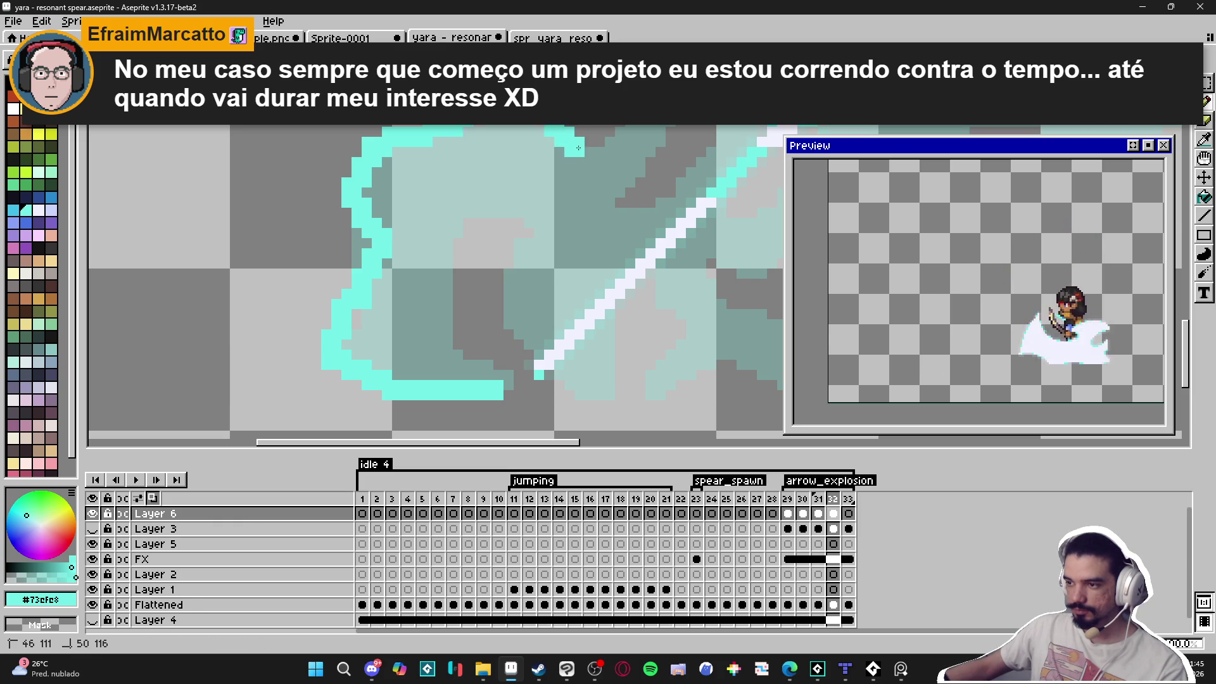
{"action": "mouse_move", "coordinate": [519, 269]}
{"action": "left_mouse_down"}
{"action": "mouse_move", "coordinate": [575, 258]}
{"action": "mouse_move", "coordinate": [613, 201]}
{"action": "left_mouse_up"}
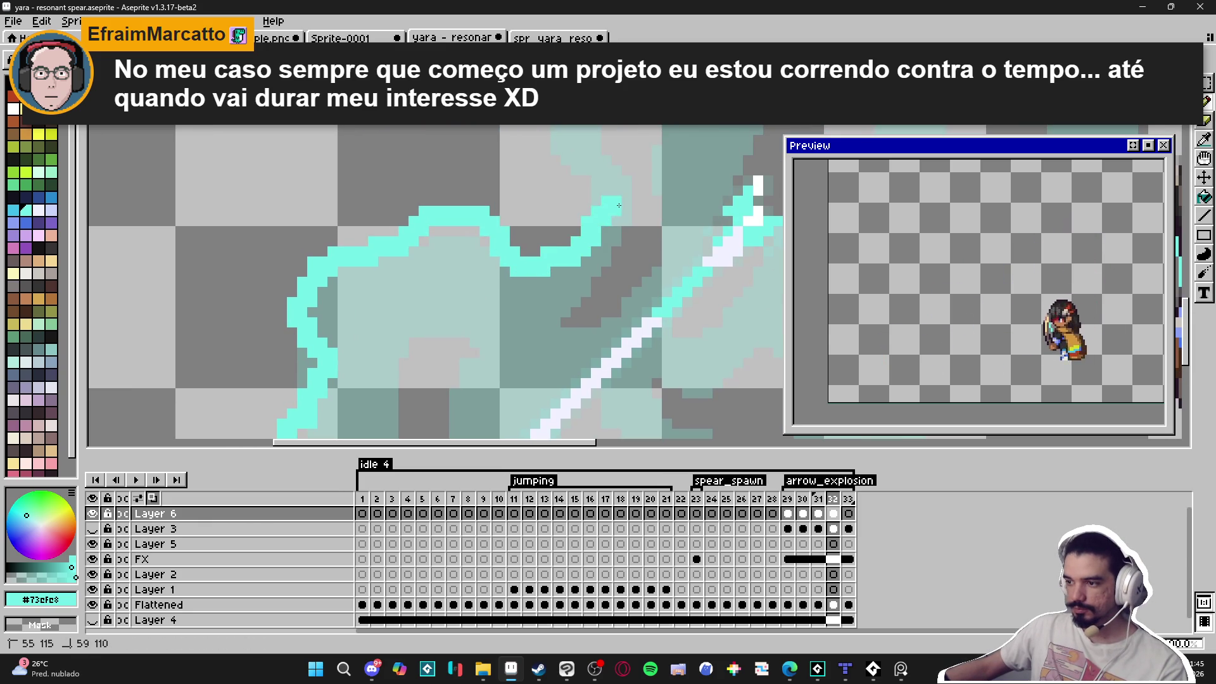
{"action": "scroll", "coordinate": [613, 202], "scroll_direction": "up", "scroll_amount": 3}
{"action": "mouse_move", "coordinate": [588, 273]}
{"action": "left_mouse_down"}
{"action": "mouse_move", "coordinate": [545, 244]}
{"action": "mouse_move", "coordinate": [524, 138]}
{"action": "mouse_move", "coordinate": [588, 130]}
{"action": "left_mouse_up"}
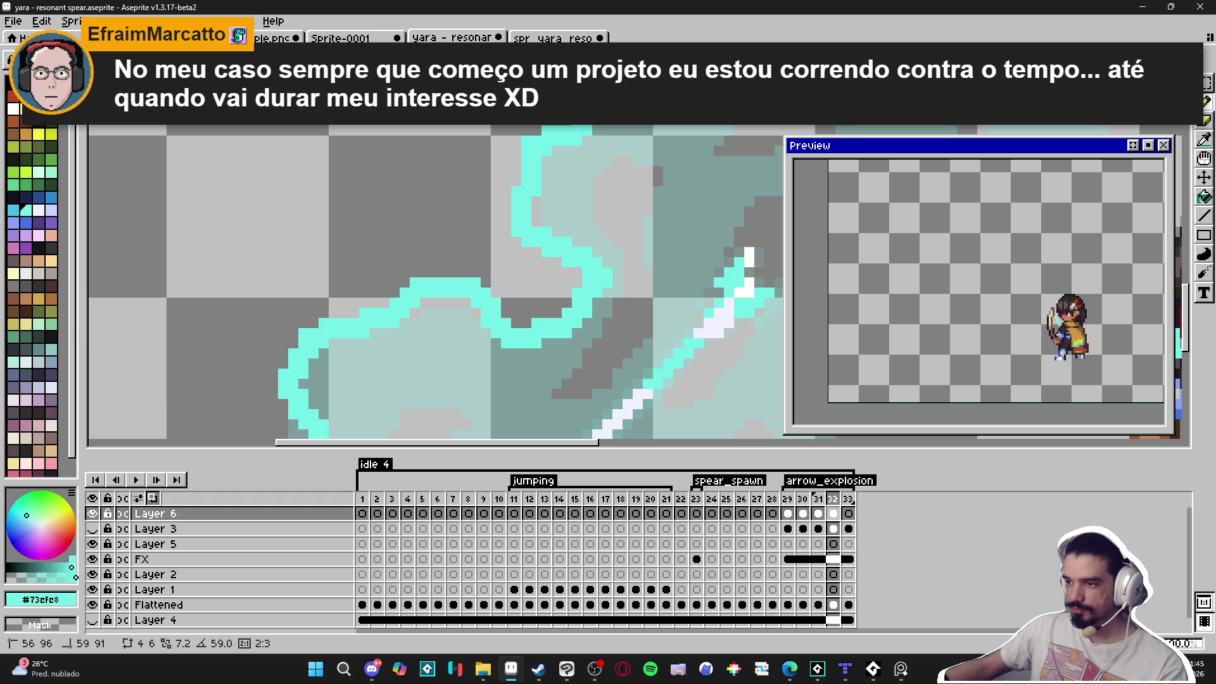
Extend the cyan outline right and down, and add strokes near the arrow's tail.
{"action": "scroll", "coordinate": [656, 142], "scroll_direction": "down", "scroll_amount": 1}
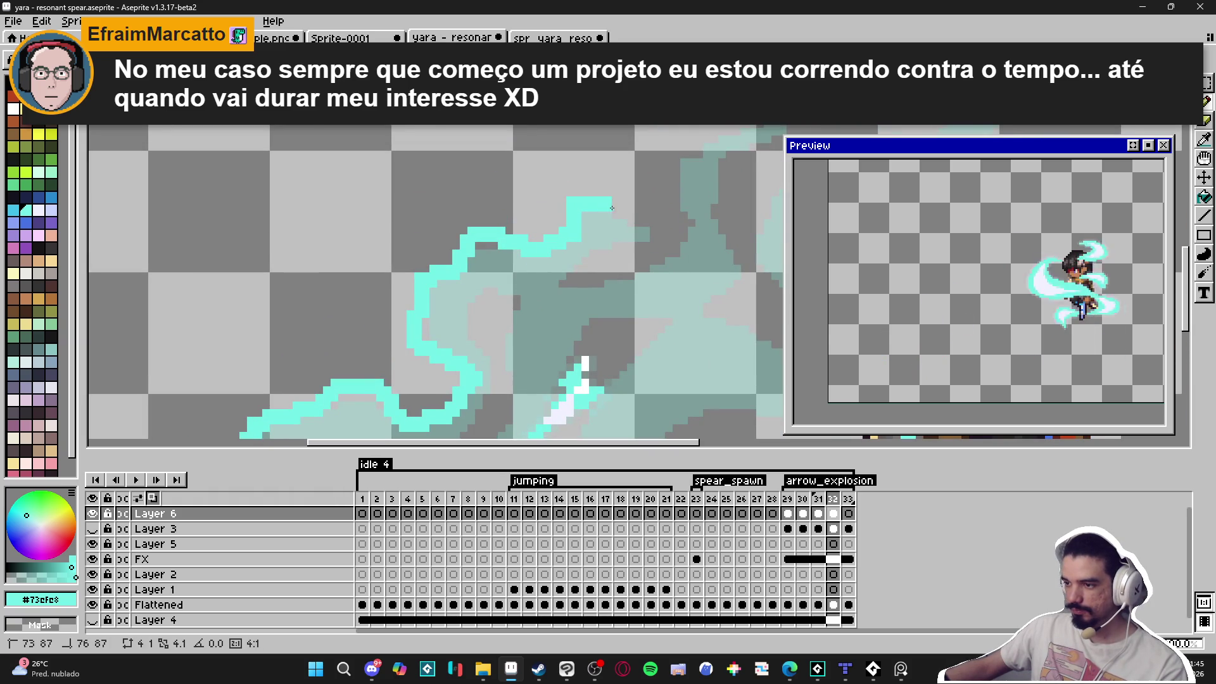
{"action": "mouse_move", "coordinate": [612, 207]}
{"action": "left_mouse_down"}
{"action": "mouse_move", "coordinate": [633, 235]}
{"action": "mouse_move", "coordinate": [662, 238]}
{"action": "mouse_move", "coordinate": [652, 248]}
{"action": "left_mouse_up"}
{"action": "scroll", "coordinate": [583, 249], "scroll_direction": "down", "scroll_amount": 2}
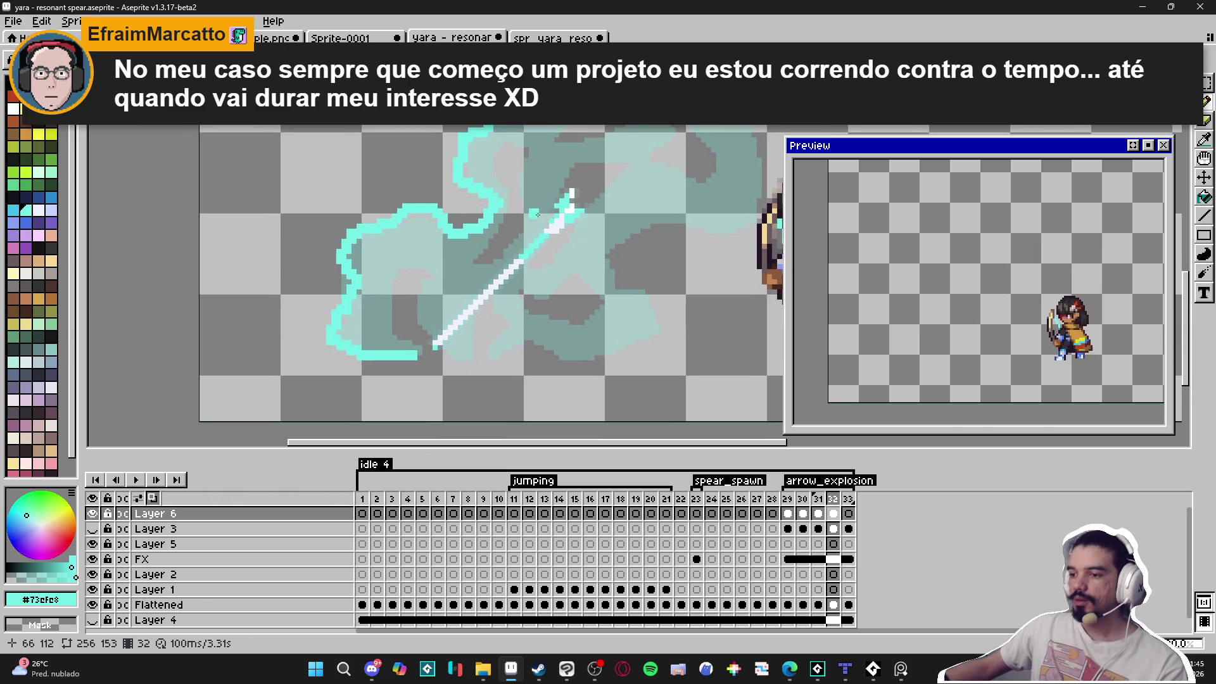
{"action": "scroll", "coordinate": [438, 229], "scroll_direction": "up", "scroll_amount": 2}
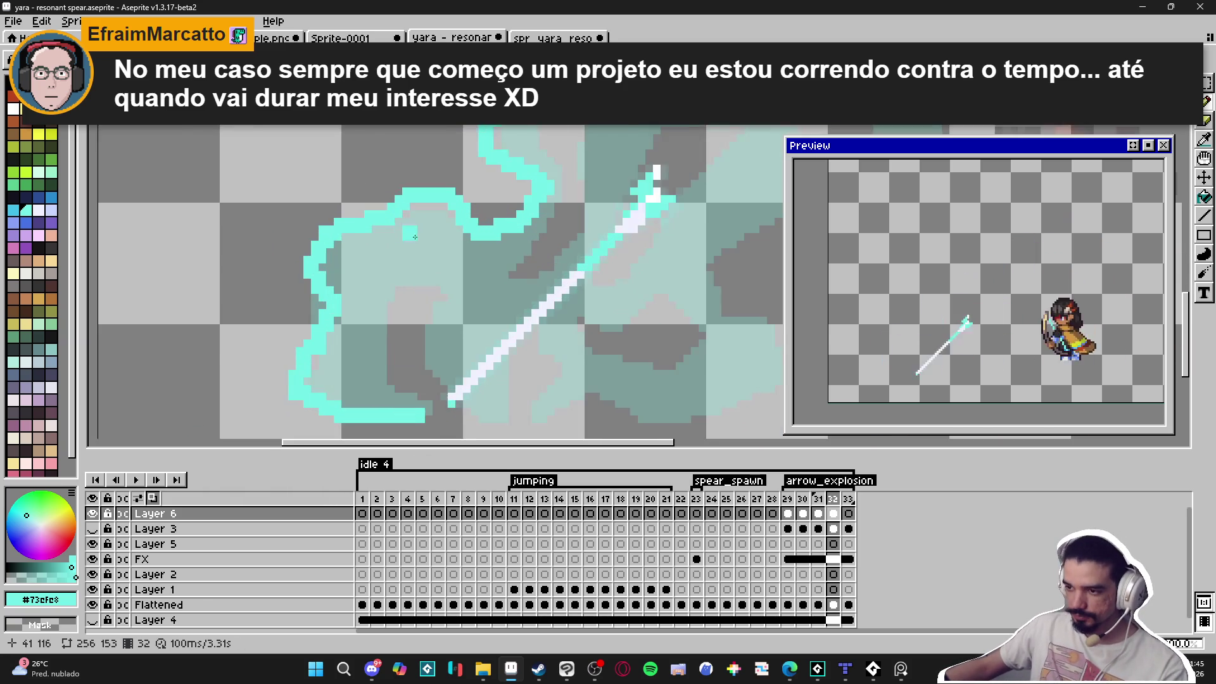
{"action": "left_click", "coordinate": [481, 243], "text": "shift"}
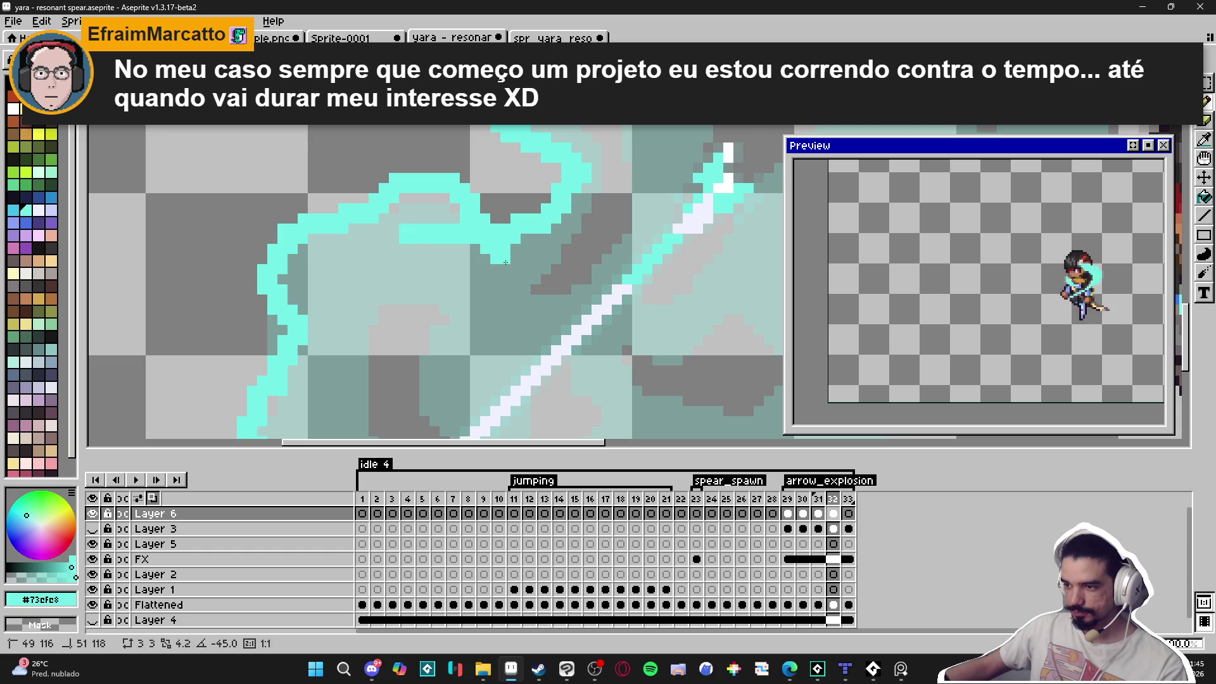
{"action": "mouse_move", "coordinate": [505, 262]}
{"action": "left_mouse_down"}
{"action": "mouse_move", "coordinate": [554, 225]}
{"action": "mouse_move", "coordinate": [581, 162]}
{"action": "mouse_move", "coordinate": [514, 132]}
{"action": "left_mouse_up"}
{"action": "mouse_move", "coordinate": [398, 240]}
{"action": "left_mouse_down"}
{"action": "mouse_move", "coordinate": [323, 272]}
{"action": "mouse_move", "coordinate": [318, 347]}
{"action": "mouse_move", "coordinate": [368, 176]}
{"action": "mouse_move", "coordinate": [369, 274]}
{"action": "mouse_move", "coordinate": [392, 269]}
{"action": "mouse_move", "coordinate": [380, 281]}
{"action": "mouse_move", "coordinate": [467, 307]}
{"action": "left_mouse_up"}
Bucket-fill two enclosed trail sections cyan, then widen the band and extend it rightward and up.
{"action": "key", "text": "g"}
{"action": "left_click", "coordinate": [354, 240]}
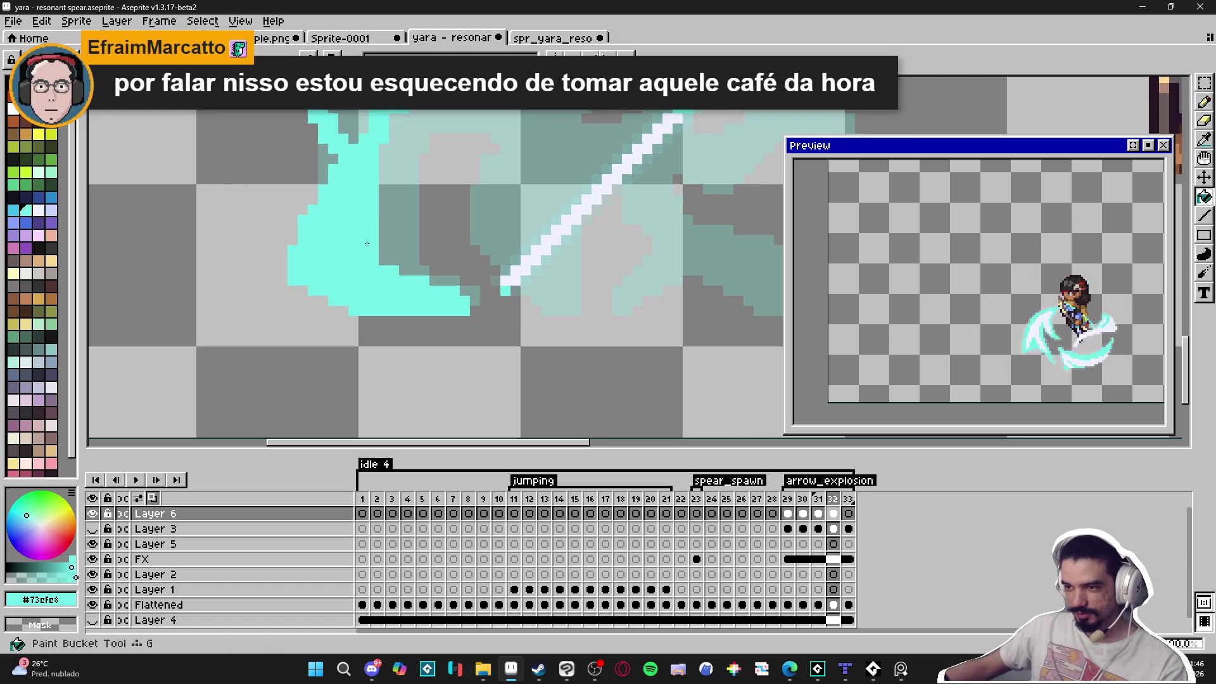
{"action": "scroll", "coordinate": [405, 228], "scroll_direction": "up", "scroll_amount": 3}
{"action": "left_click", "coordinate": [442, 218]}
{"action": "scroll", "coordinate": [443, 326], "scroll_direction": "down", "scroll_amount": 3}
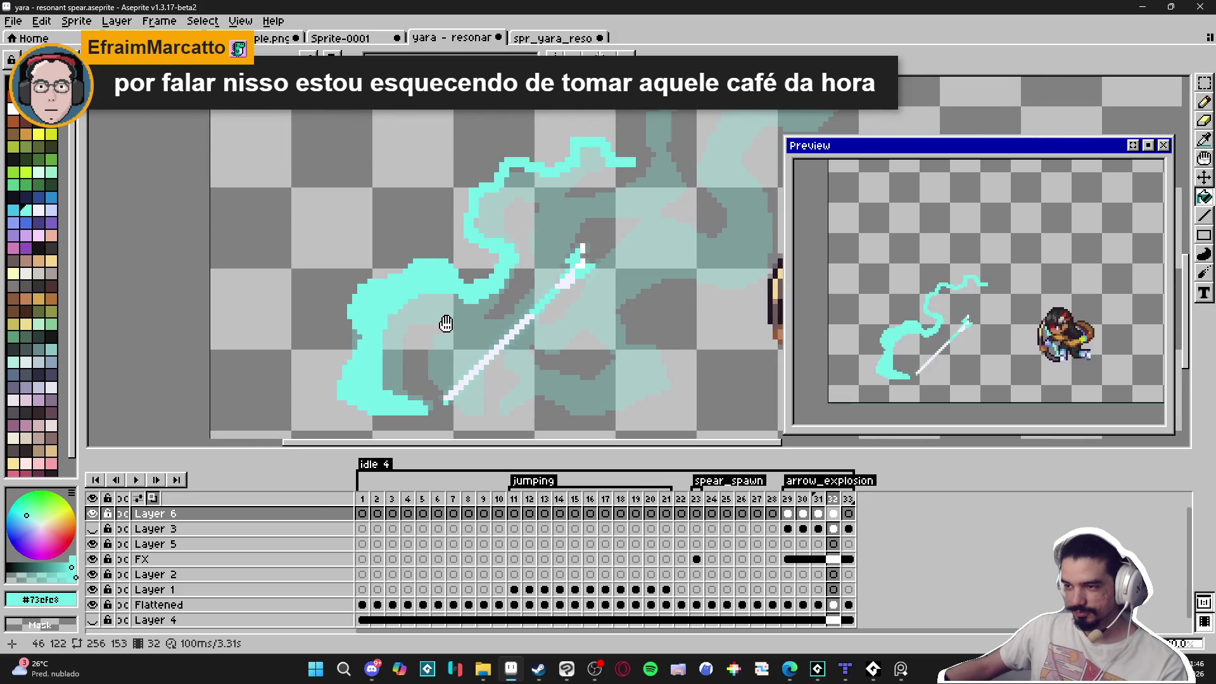
{"action": "key", "text": "b"}
{"action": "scroll", "coordinate": [507, 255], "scroll_direction": "up", "scroll_amount": 3}
{"action": "mouse_move", "coordinate": [507, 255]}
{"action": "left_mouse_down"}
{"action": "mouse_move", "coordinate": [455, 201]}
{"action": "mouse_move", "coordinate": [469, 162]}
{"action": "mouse_move", "coordinate": [494, 159]}
{"action": "mouse_move", "coordinate": [538, 117]}
{"action": "mouse_move", "coordinate": [608, 120]}
{"action": "mouse_move", "coordinate": [621, 130]}
{"action": "mouse_move", "coordinate": [610, 198]}
{"action": "mouse_move", "coordinate": [606, 166]}
{"action": "left_mouse_up"}
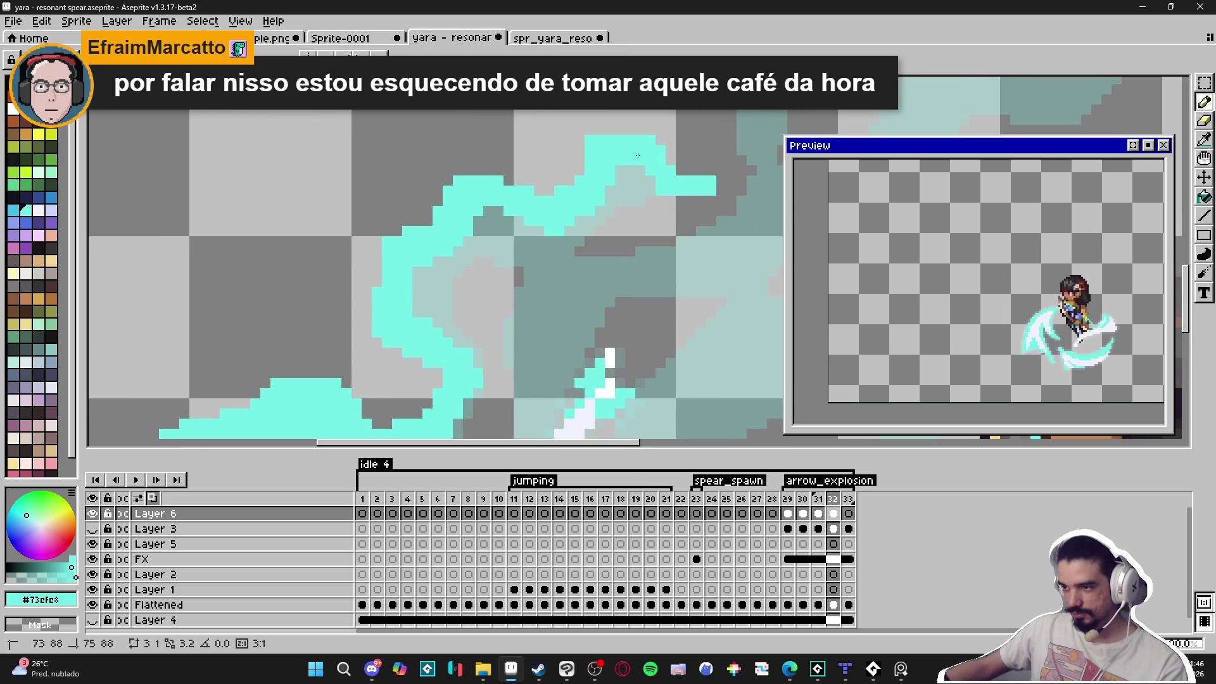
{"action": "mouse_move", "coordinate": [668, 199]}
{"action": "left_mouse_down"}
{"action": "mouse_move", "coordinate": [700, 201]}
{"action": "mouse_move", "coordinate": [722, 175]}
{"action": "left_mouse_up"}
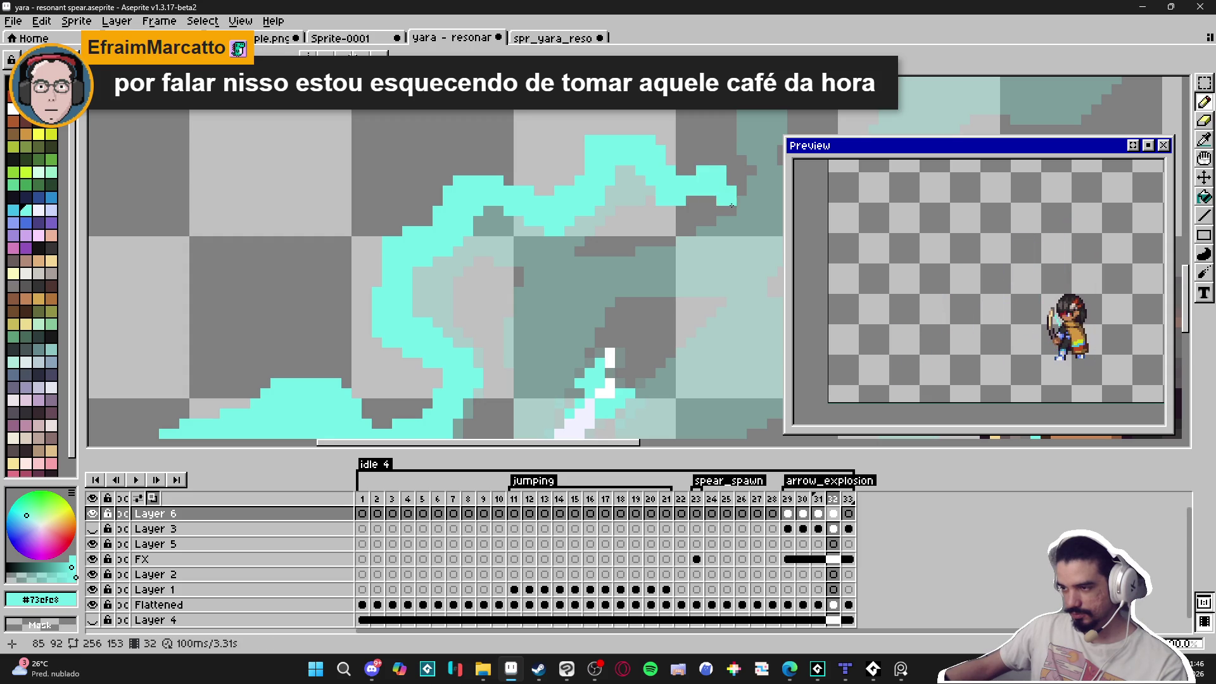
Draw cyan strokes rising from the trail's lower edge up past the archer to a curled tip.
{"action": "key", "text": "e"}
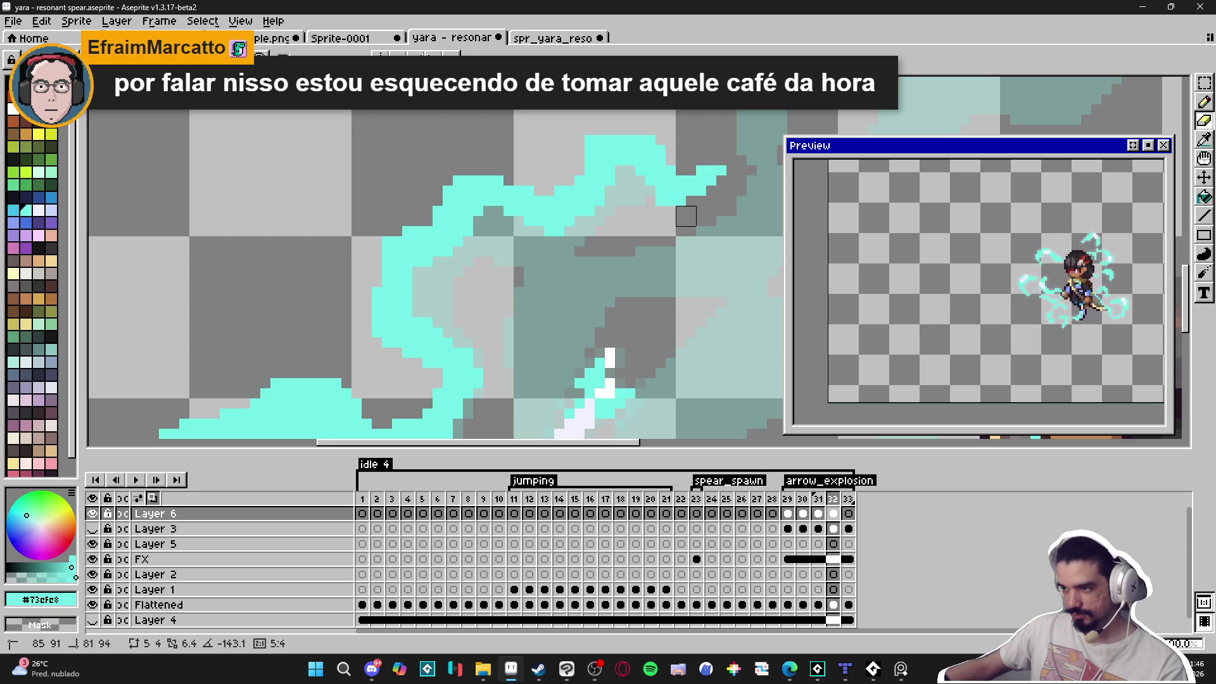
{"action": "scroll", "coordinate": [469, 272], "scroll_direction": "down", "scroll_amount": 3}
{"action": "key", "text": "b"}
{"action": "scroll", "coordinate": [466, 274], "scroll_direction": "up", "scroll_amount": 2}
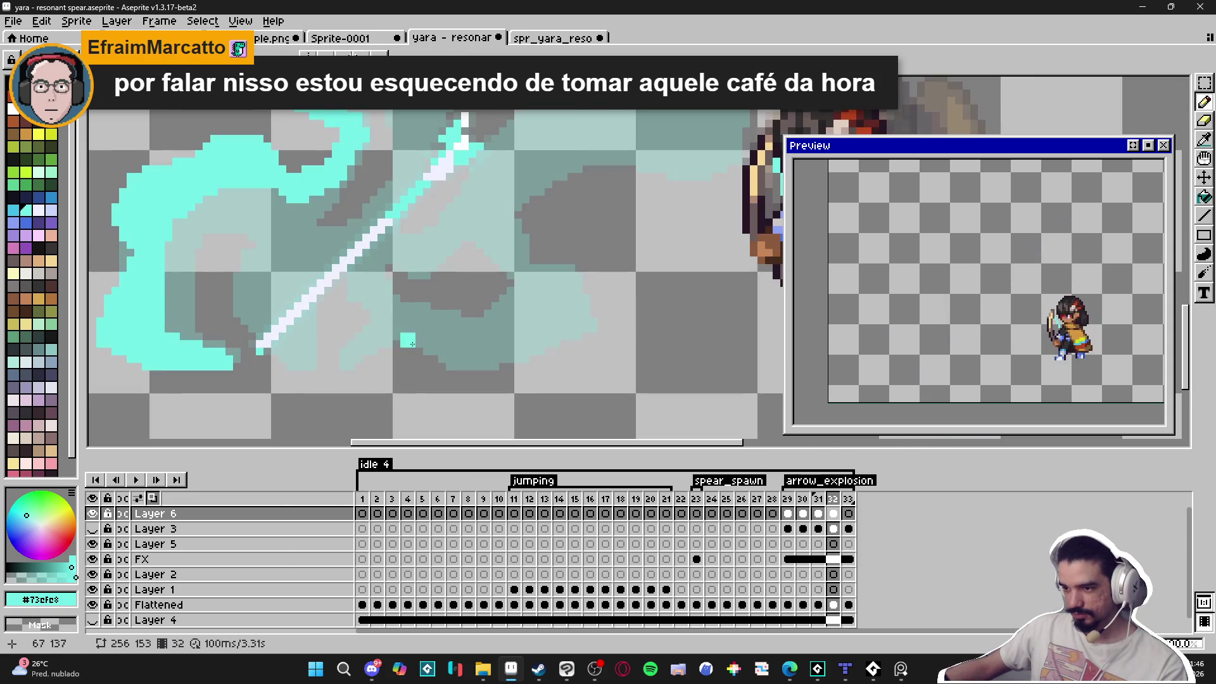
{"action": "mouse_move", "coordinate": [343, 365]}
{"action": "left_mouse_down"}
{"action": "mouse_move", "coordinate": [396, 318]}
{"action": "mouse_move", "coordinate": [467, 378]}
{"action": "mouse_move", "coordinate": [509, 379]}
{"action": "mouse_move", "coordinate": [604, 333]}
{"action": "mouse_move", "coordinate": [586, 275]}
{"action": "mouse_move", "coordinate": [516, 248]}
{"action": "mouse_move", "coordinate": [509, 216]}
{"action": "mouse_move", "coordinate": [548, 152]}
{"action": "mouse_move", "coordinate": [635, 155]}
{"action": "left_mouse_up"}
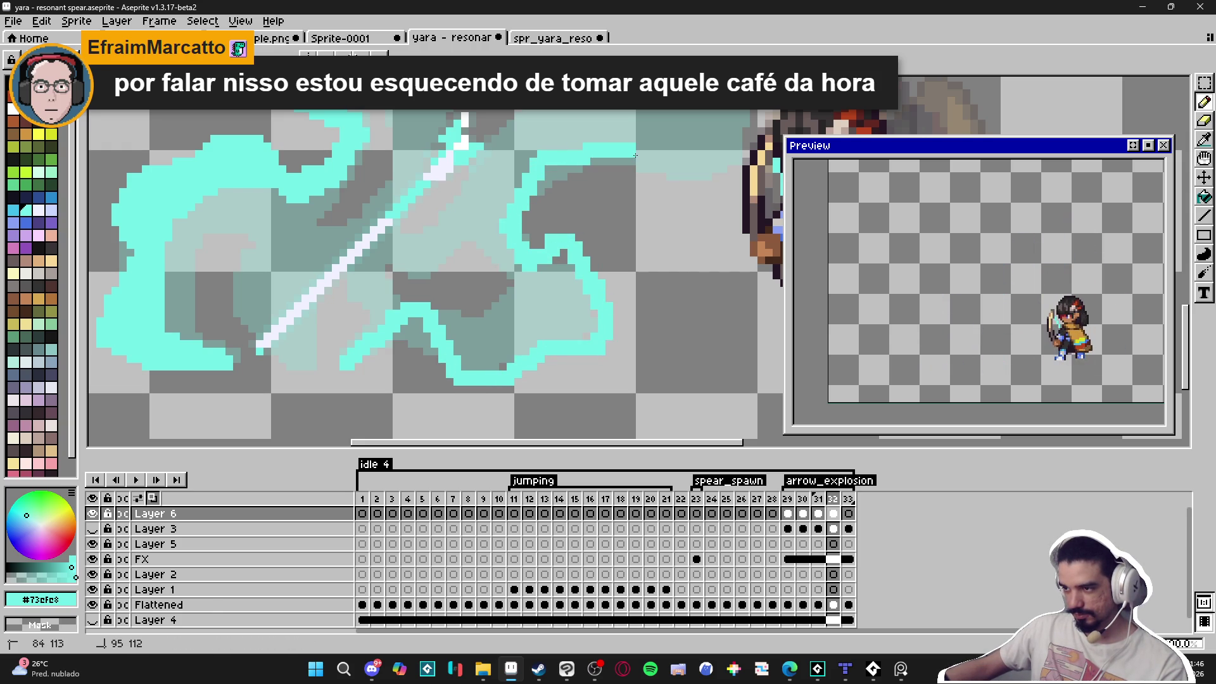
{"action": "mouse_move", "coordinate": [674, 196]}
{"action": "left_mouse_down"}
{"action": "mouse_move", "coordinate": [522, 310]}
{"action": "mouse_move", "coordinate": [579, 303]}
{"action": "mouse_move", "coordinate": [609, 235]}
{"action": "mouse_move", "coordinate": [605, 176]}
{"action": "mouse_move", "coordinate": [570, 150]}
{"action": "mouse_move", "coordinate": [558, 255]}
{"action": "mouse_move", "coordinate": [541, 206]}
{"action": "mouse_move", "coordinate": [558, 162]}
{"action": "mouse_move", "coordinate": [604, 160]}
{"action": "left_mouse_up"}
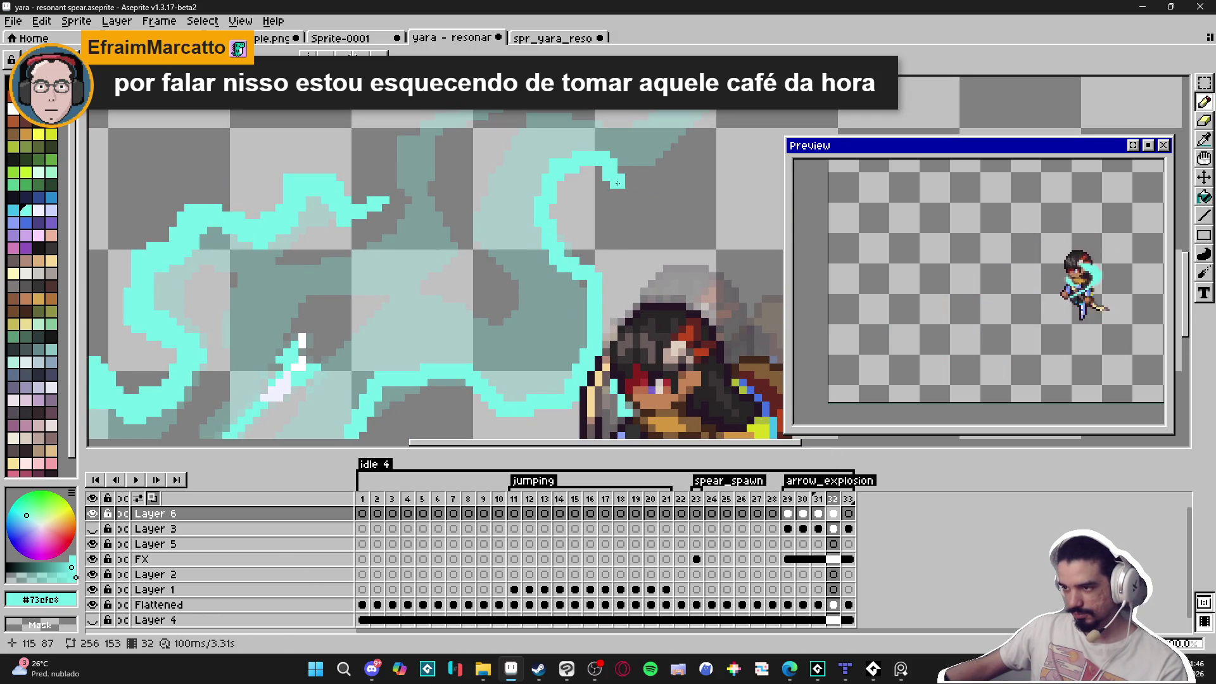
{"action": "scroll", "coordinate": [618, 184], "scroll_direction": "up", "scroll_amount": 2}
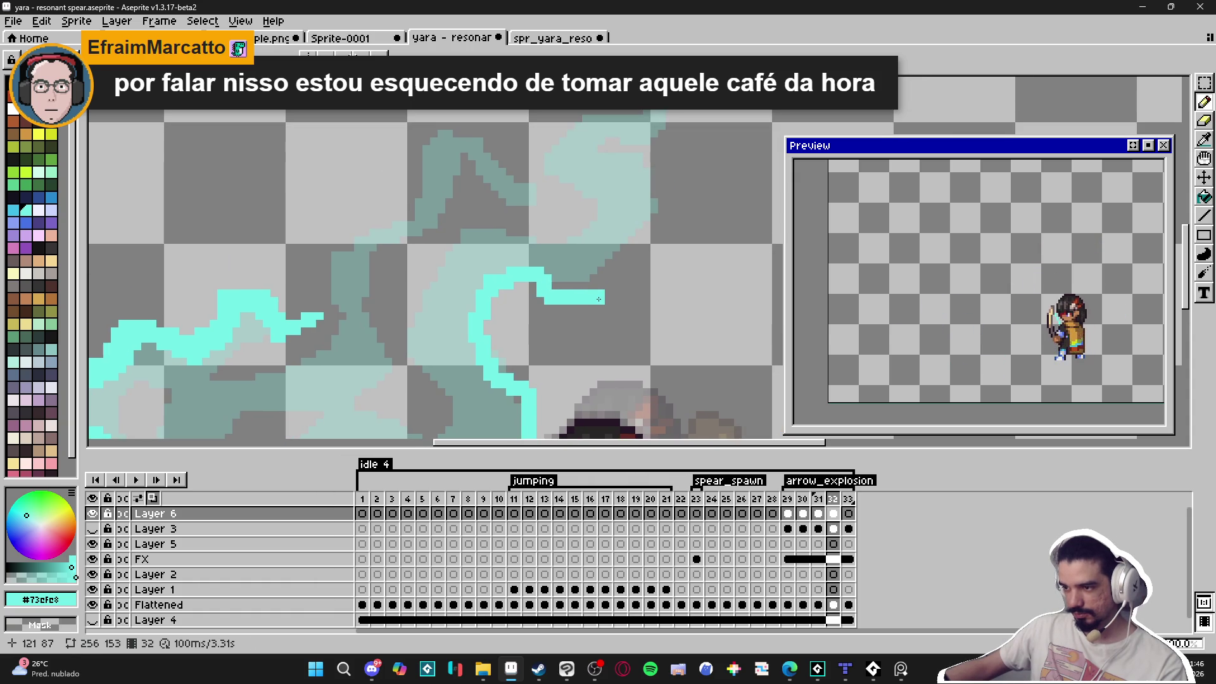
{"action": "mouse_move", "coordinate": [598, 299]}
{"action": "left_mouse_down"}
{"action": "mouse_move", "coordinate": [654, 253]}
{"action": "mouse_move", "coordinate": [608, 216]}
{"action": "mouse_move", "coordinate": [622, 206]}
{"action": "mouse_move", "coordinate": [577, 204]}
{"action": "mouse_move", "coordinate": [642, 162]}
{"action": "mouse_move", "coordinate": [620, 148]}
{"action": "left_mouse_up"}
{"action": "left_click_drag", "start_coordinate": [606, 226], "coordinate": [644, 137]}
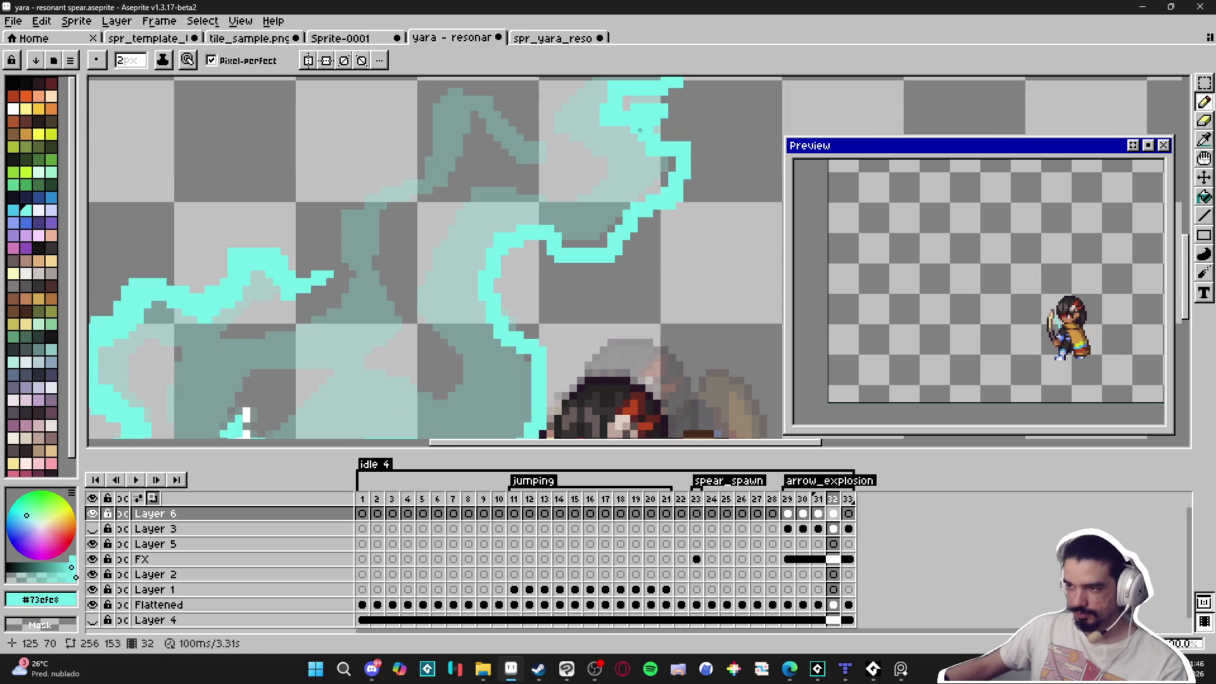
{"action": "scroll", "coordinate": [645, 144], "scroll_direction": "down", "scroll_amount": 2}
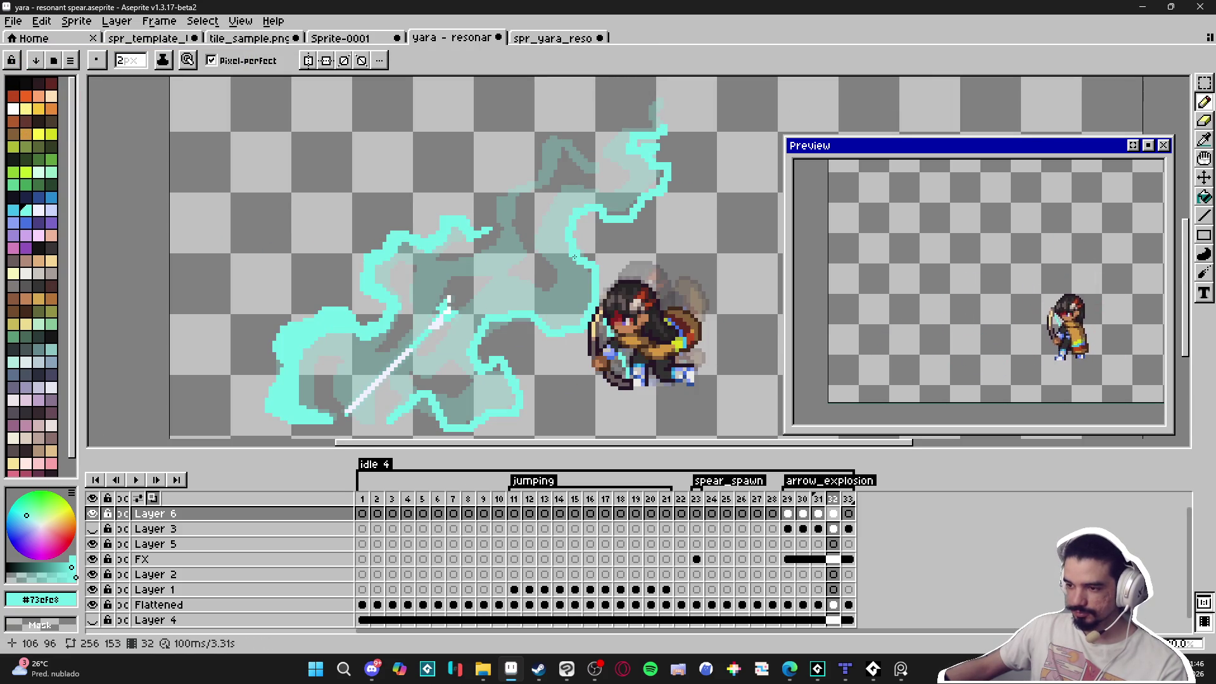
{"action": "scroll", "coordinate": [526, 246], "scroll_direction": "up", "scroll_amount": 1}
{"action": "scroll", "coordinate": [547, 215], "scroll_direction": "down", "scroll_amount": 2}
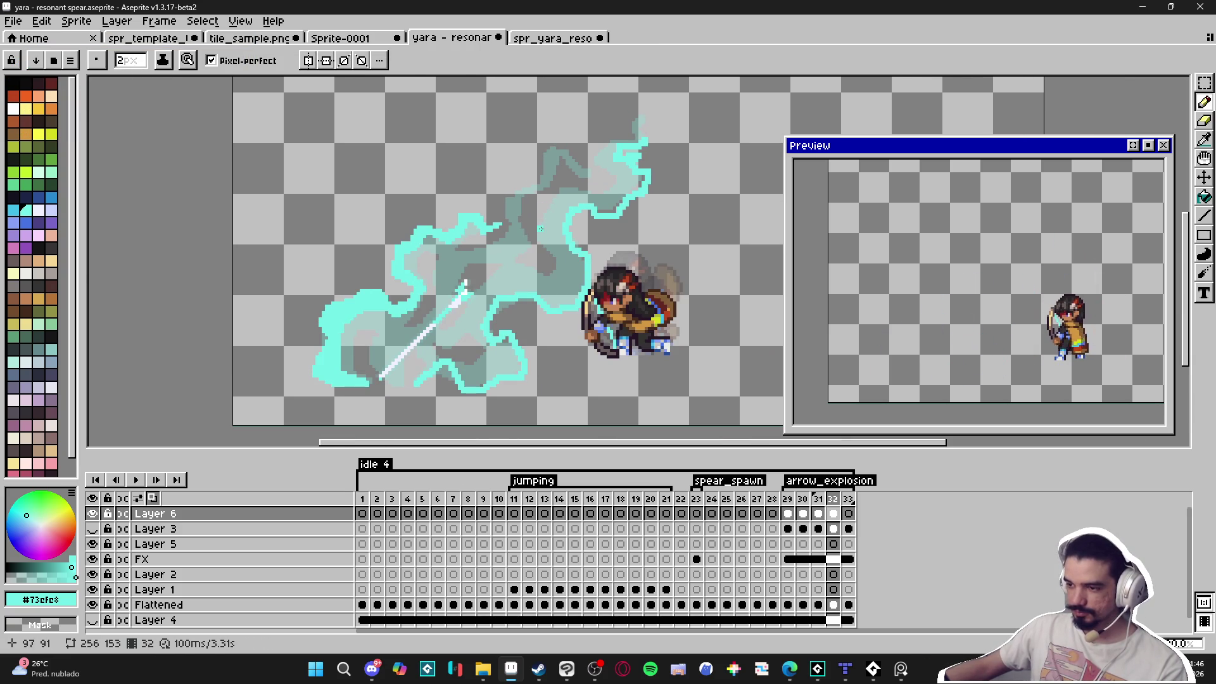